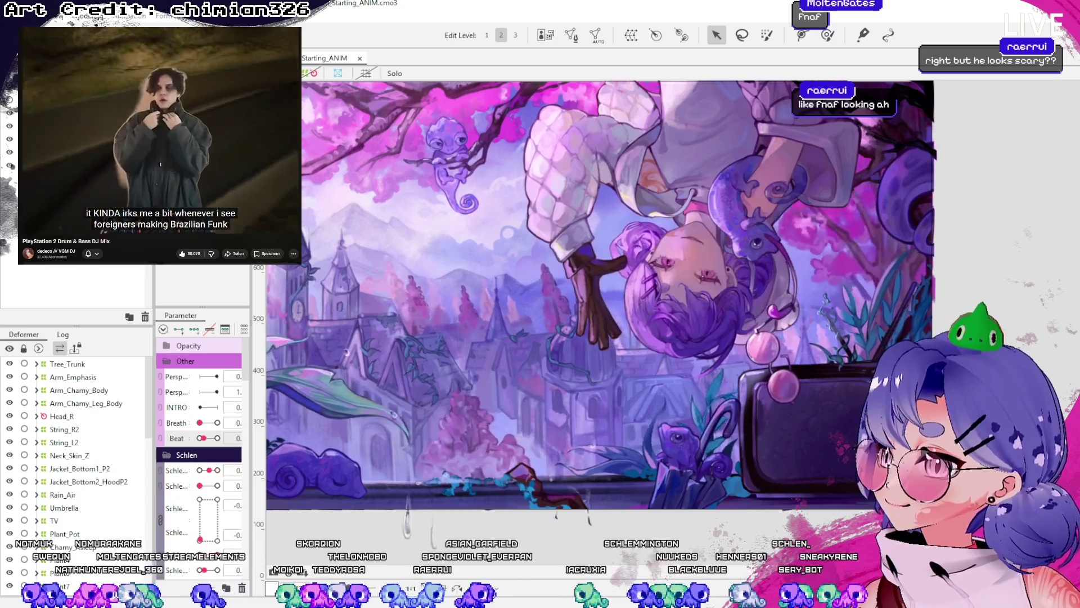
# - Widen the Parameter panel so each slider's value is fully visible, then adjust the canvas zoom
pyautogui.moveTo(251, 244); pyautogui.dragTo(338, 244)
pyautogui.scroll(-2, 814, 355)
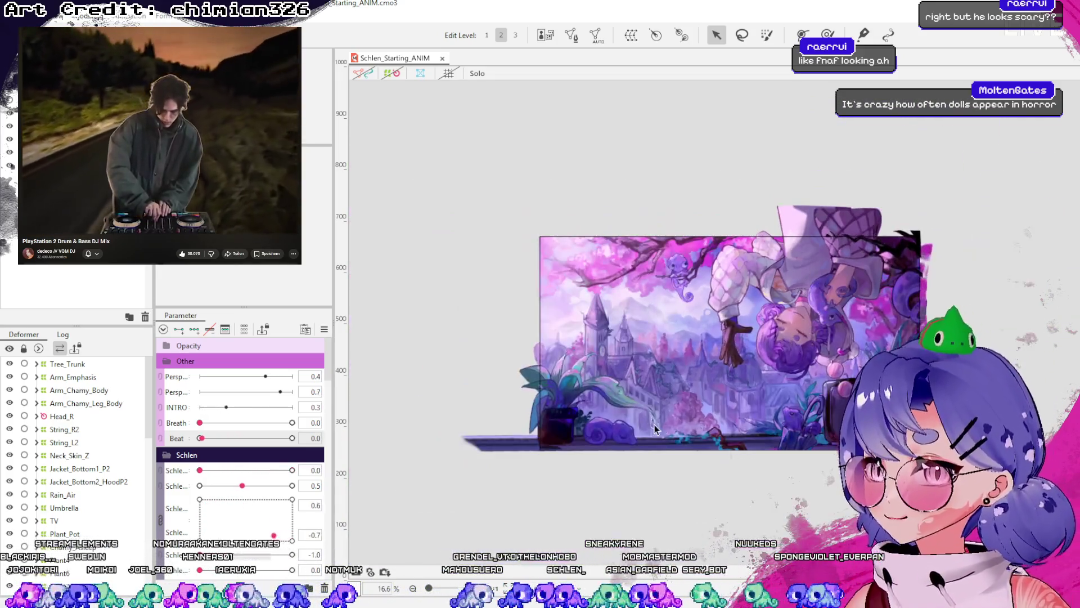
pyautogui.scroll(2, 654, 430)
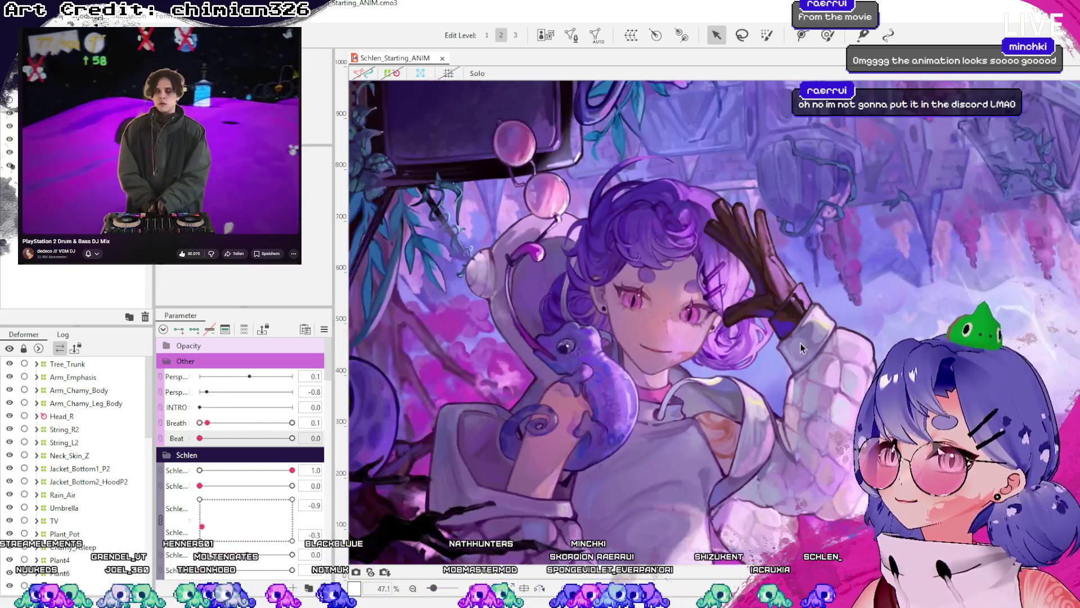
# - Zoom the canvas from 33.3% to 66.6% on the character's face and chameleon
pyautogui.scroll(2, 763, 272)
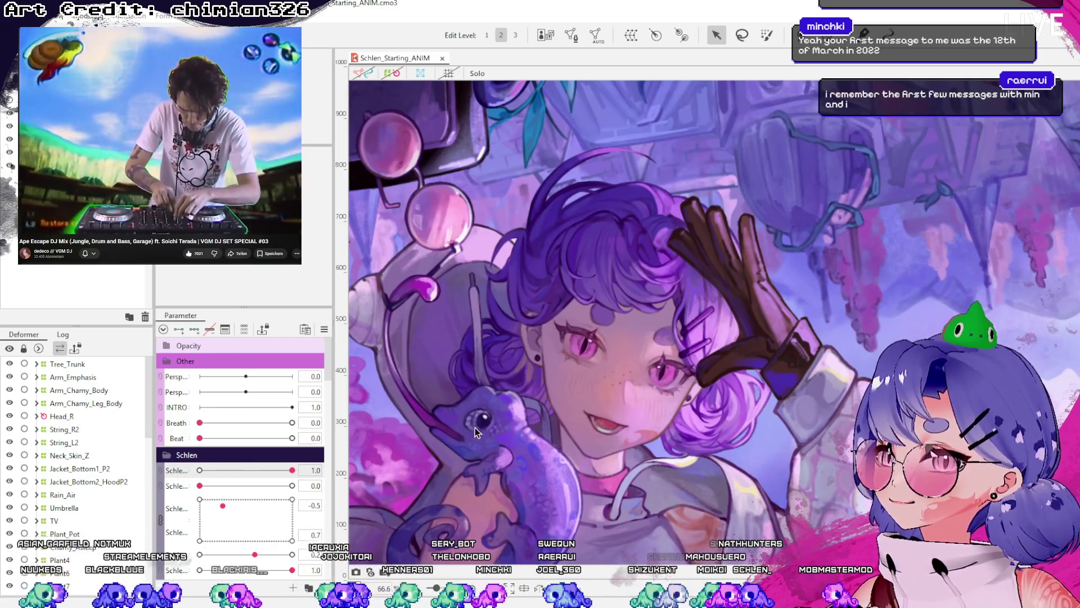
# - Preview the Breath slider at full, 0.4 and 0.0, then sweep it across its range
pyautogui.scroll(-3, 474, 427)
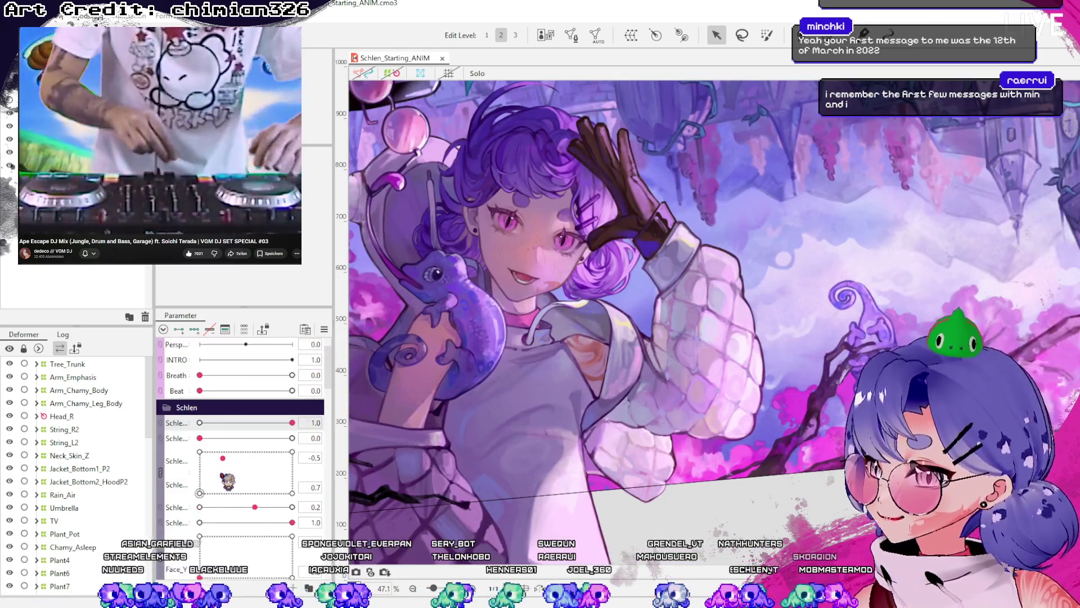
pyautogui.moveTo(201, 423); pyautogui.dragTo(292, 422)
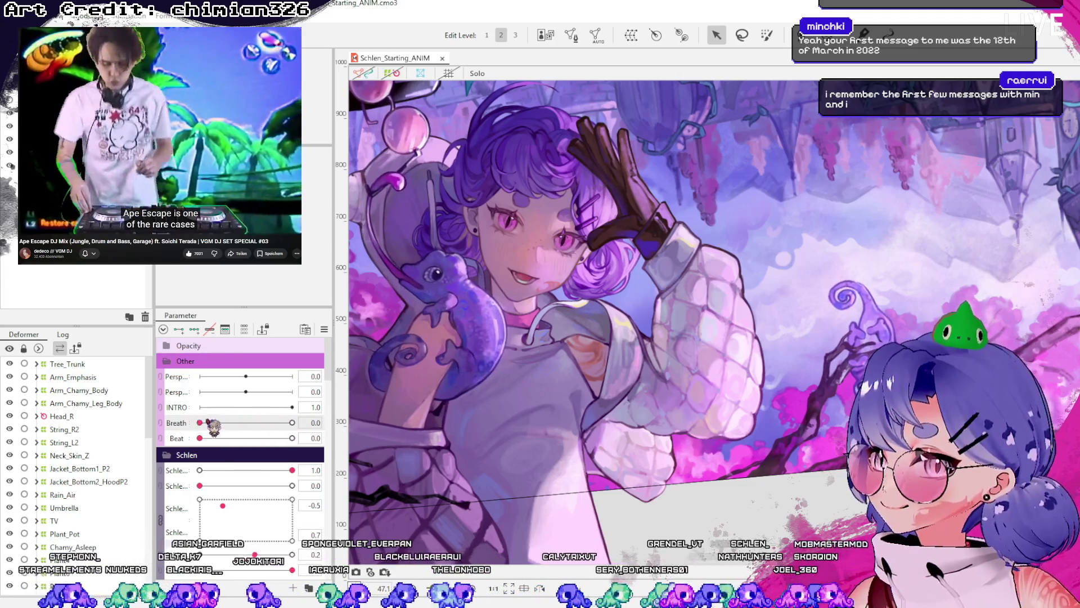
pyautogui.click(232, 422)
pyautogui.moveTo(232, 423); pyautogui.dragTo(189, 428)
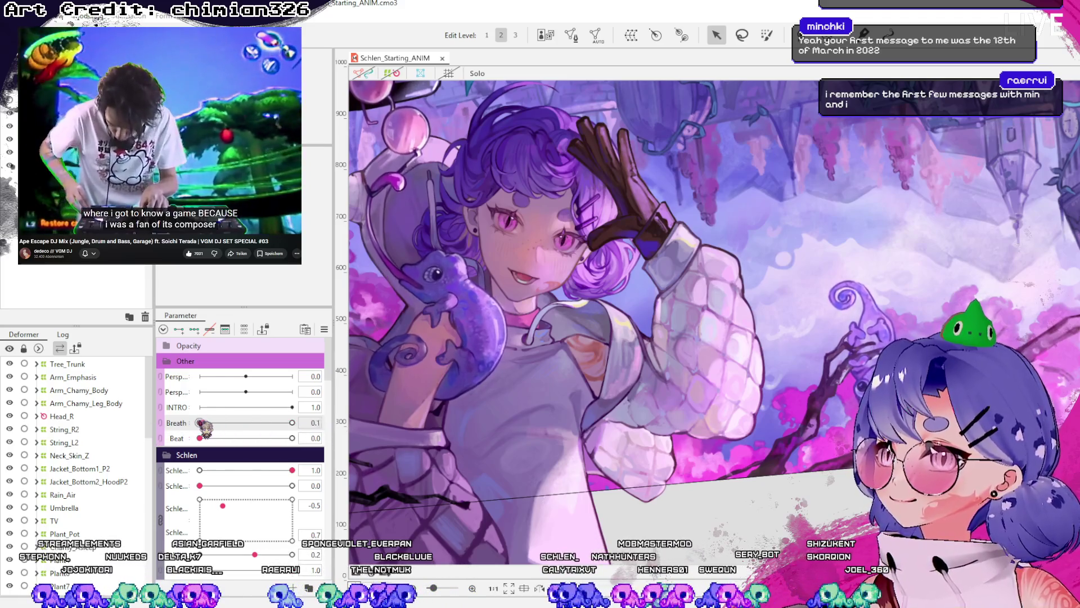
pyautogui.click(229, 423)
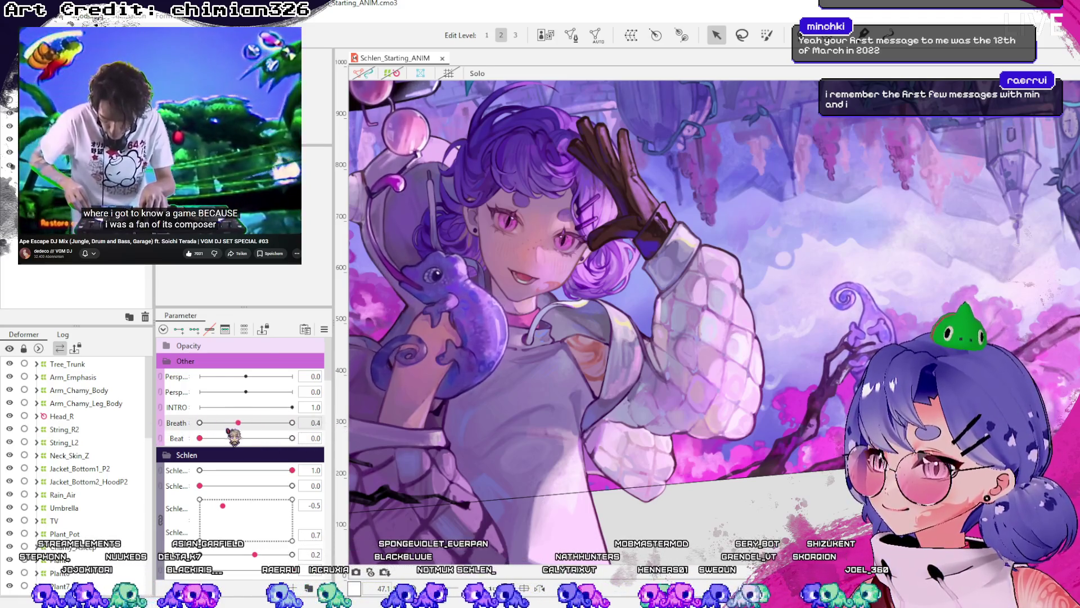
pyautogui.moveTo(229, 422)
pyautogui.mouseDown()
pyautogui.moveTo(189, 438)
pyautogui.moveTo(336, 438)
pyautogui.mouseUp()
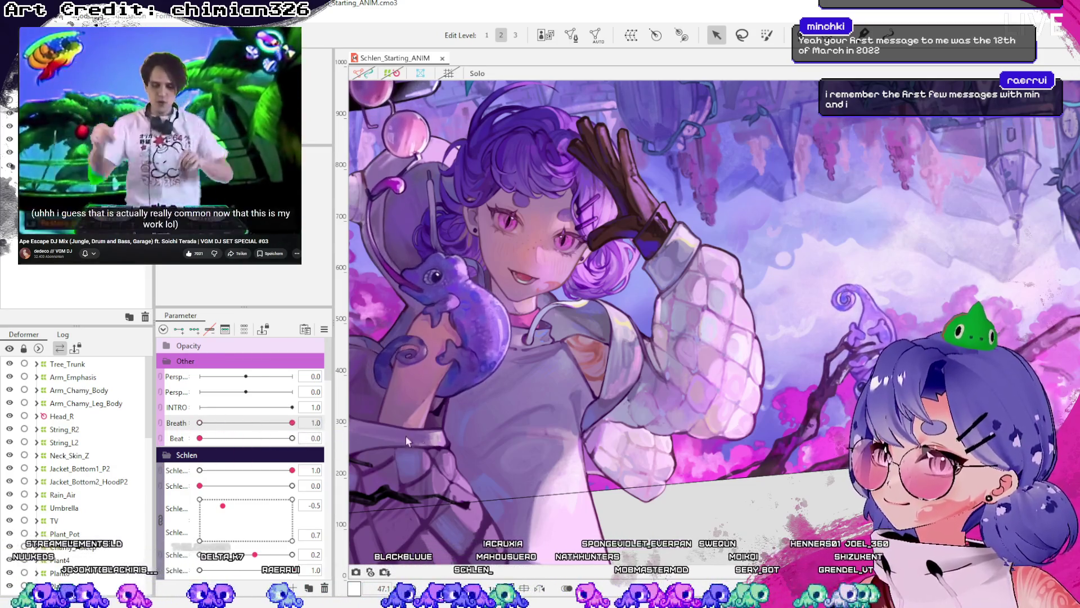
# - Preview the Beat motion, undo it back to 0.0, and return Breath to 0.0
pyautogui.scroll(-2, 535, 434)
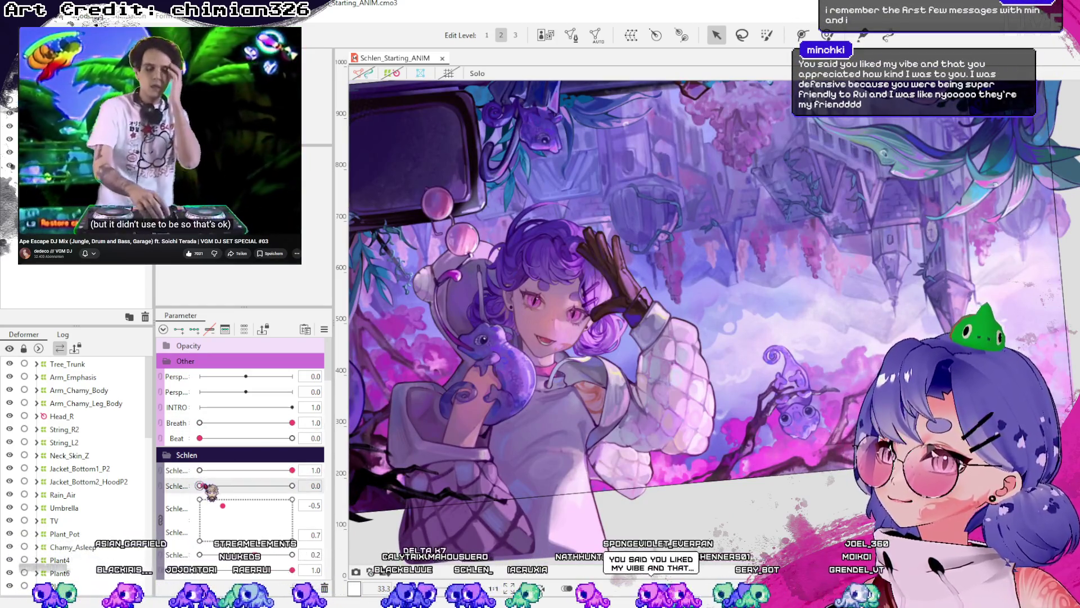
pyautogui.moveTo(201, 438); pyautogui.dragTo(332, 461)
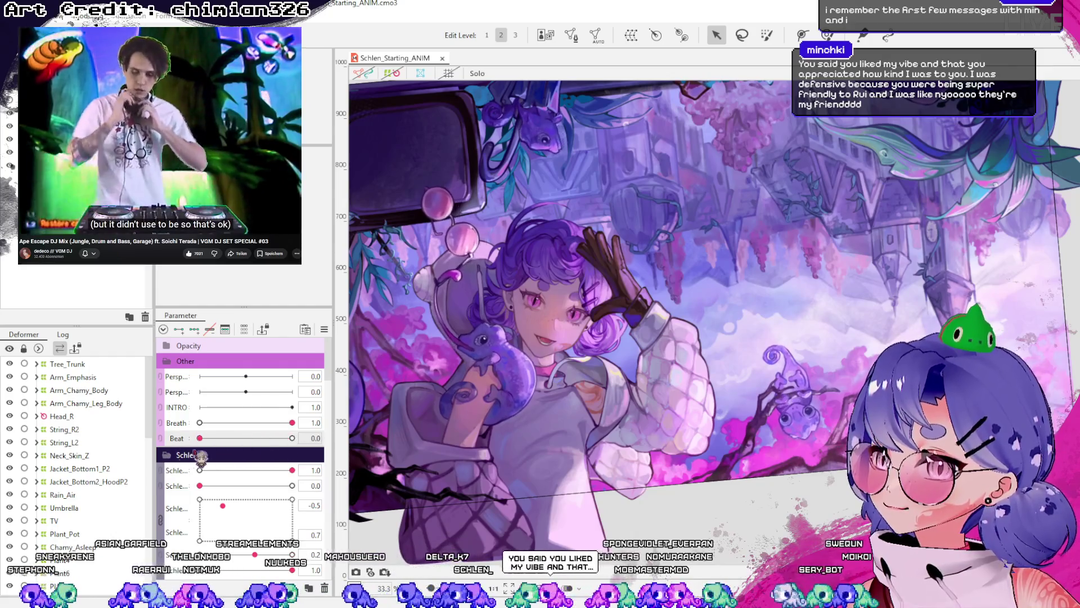
pyautogui.hotkey('ctrl', 'z')
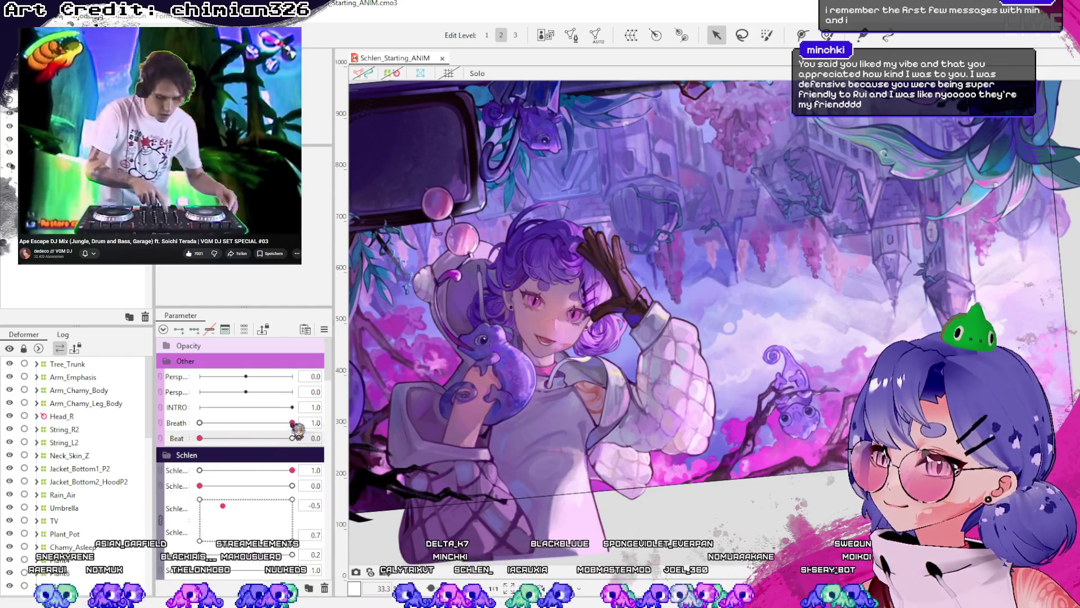
pyautogui.moveTo(292, 423); pyautogui.dragTo(163, 443)
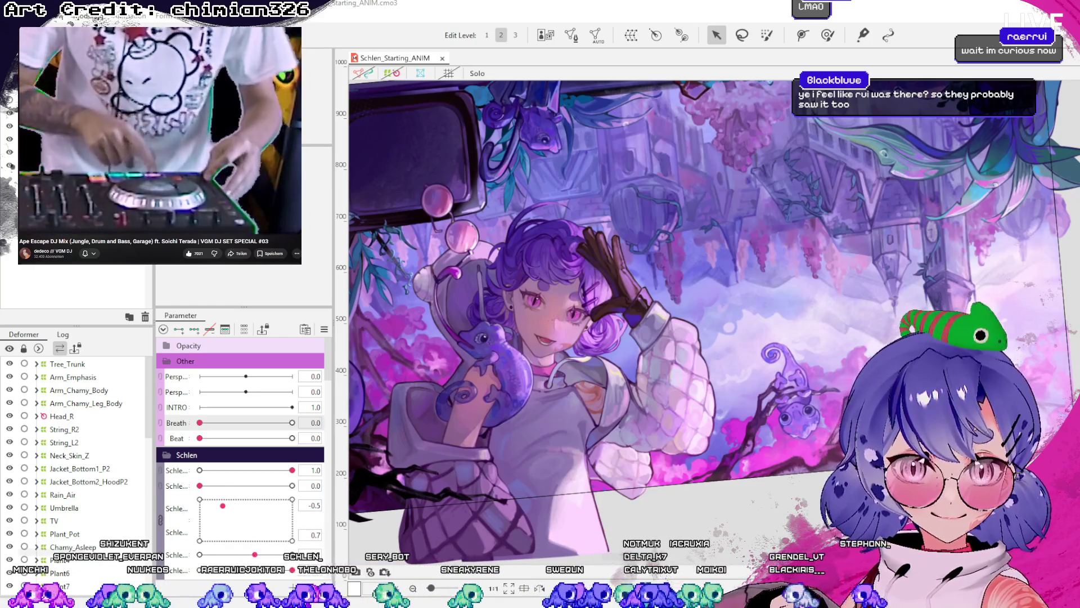
# - Zoom the canvas in to 47.1% on the character's face and torso
pyautogui.scroll(2, 629, 364)
pyautogui.scroll(2, 491, 414)
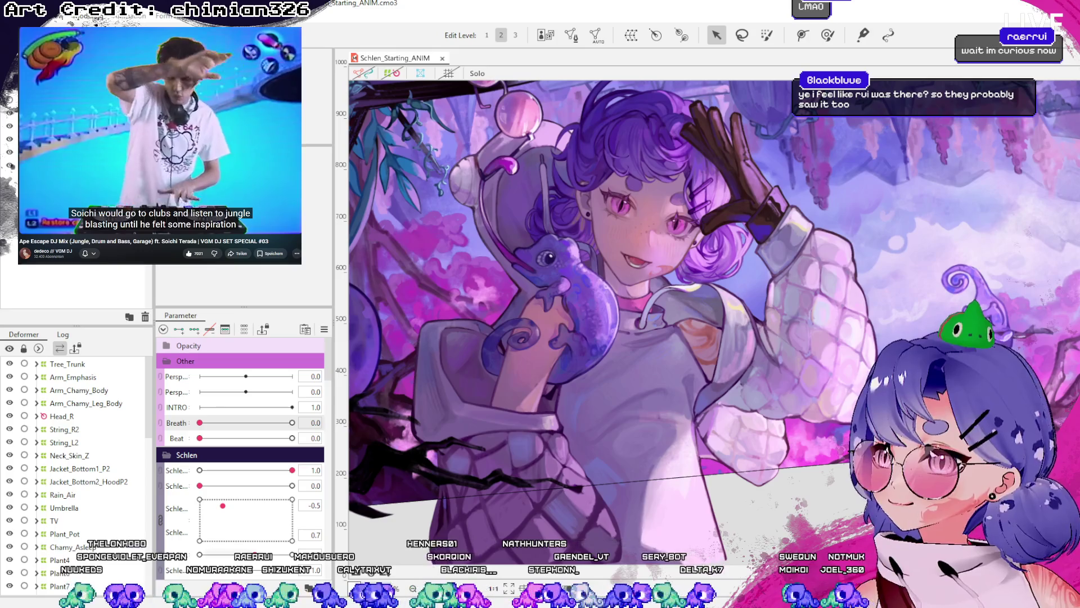
# - Show the mesh overlays and select the jacket, Arm_L and Jacket_Bottom2 hood meshes
pyautogui.click(396, 74)
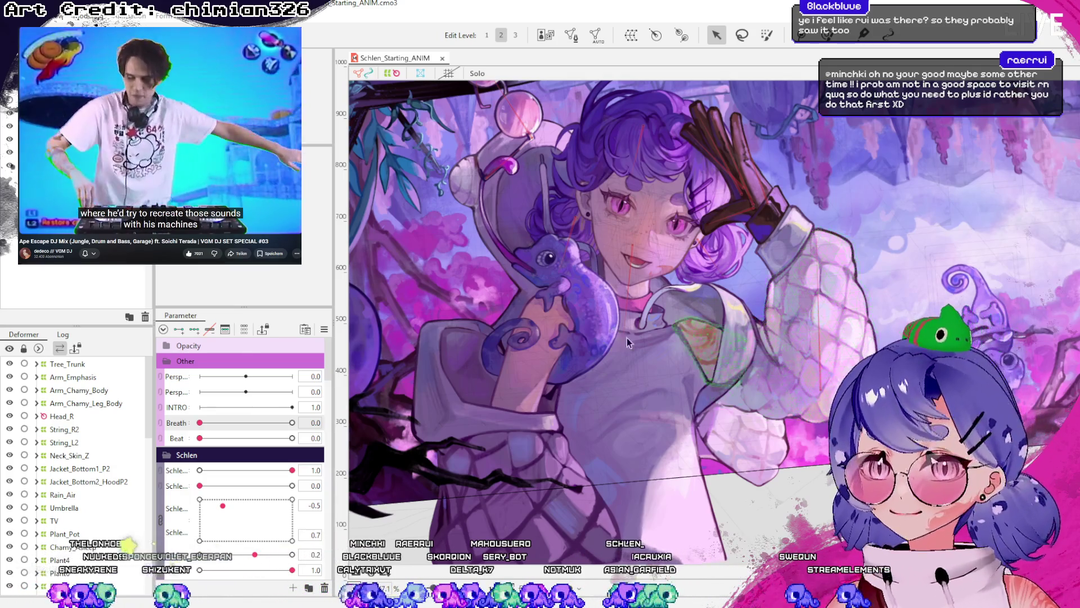
pyautogui.click(591, 422)
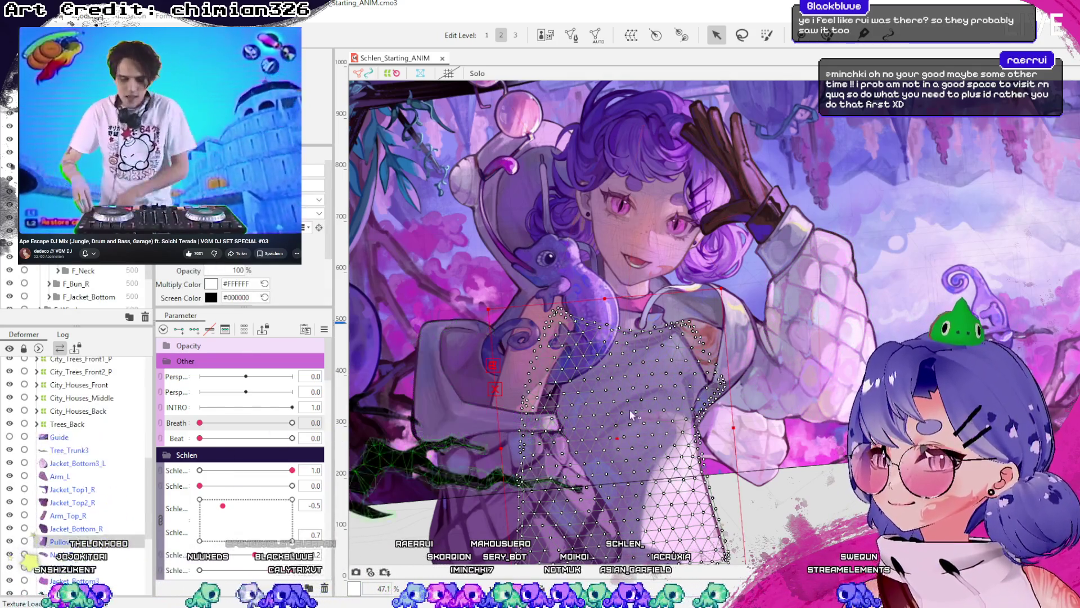
pyautogui.click(717, 342)
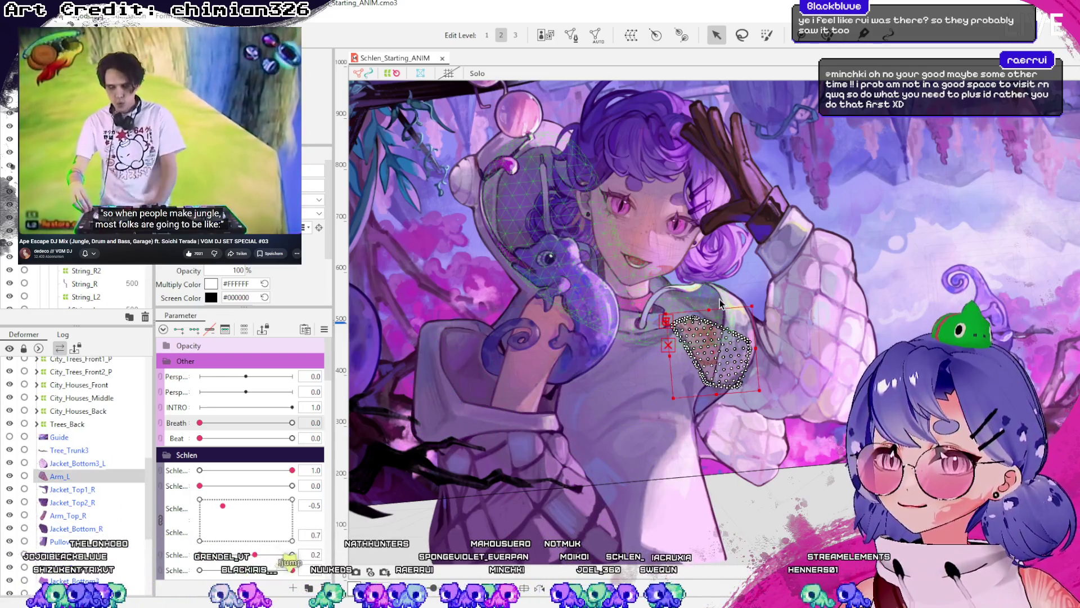
pyautogui.click(721, 306)
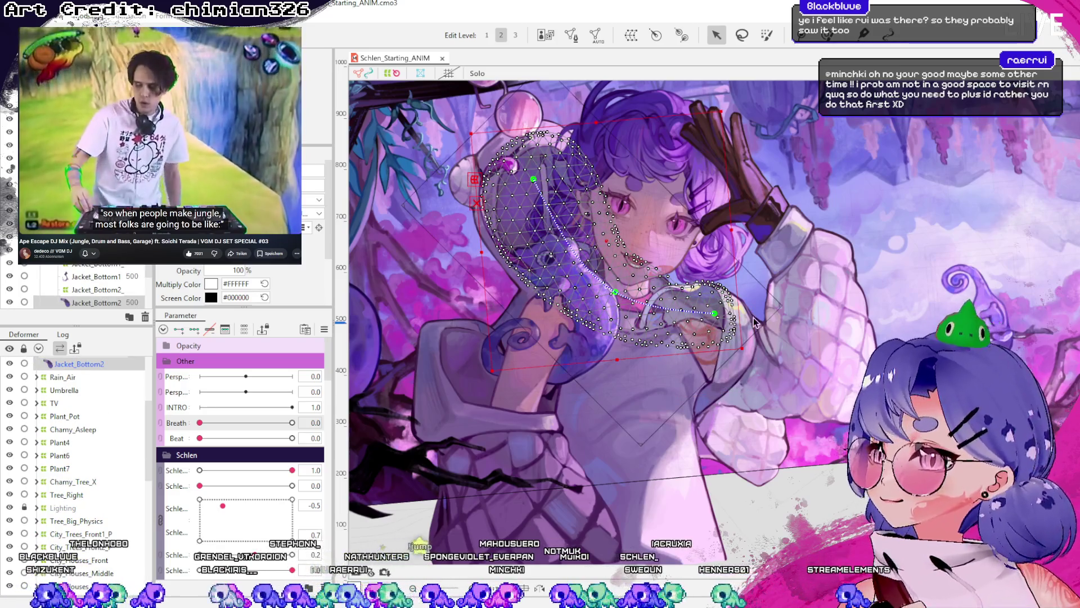
# - Check the Jacket_Bottom2_HoodP2 and Jacket_Bottom1_P2 deformers, select the sleeve mesh, and collapse Jacket_Bottom1
pyautogui.click(88, 398)
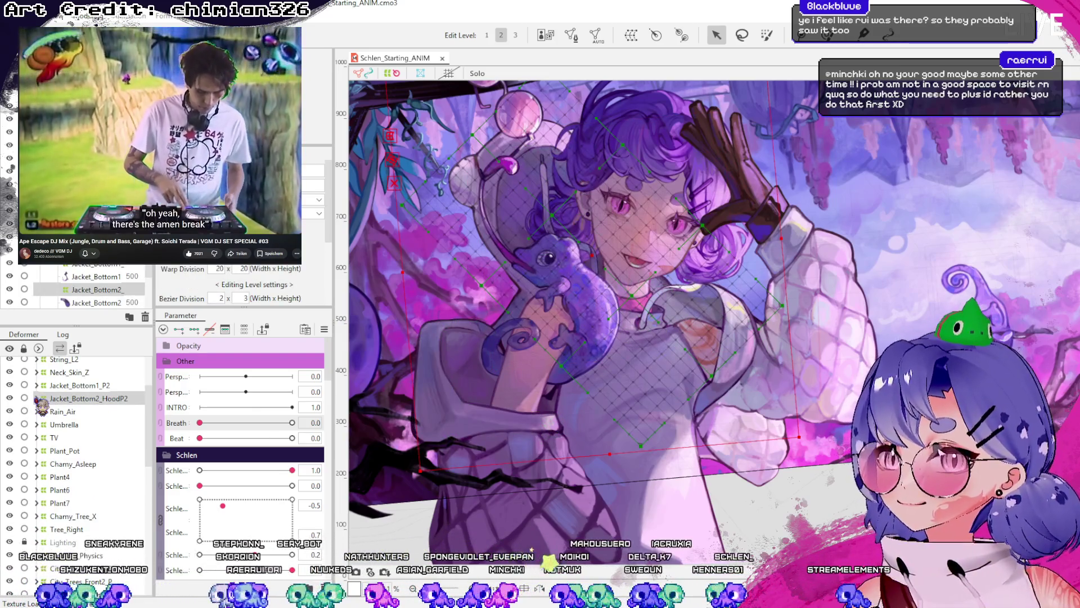
pyautogui.click(99, 386)
pyautogui.click(101, 398)
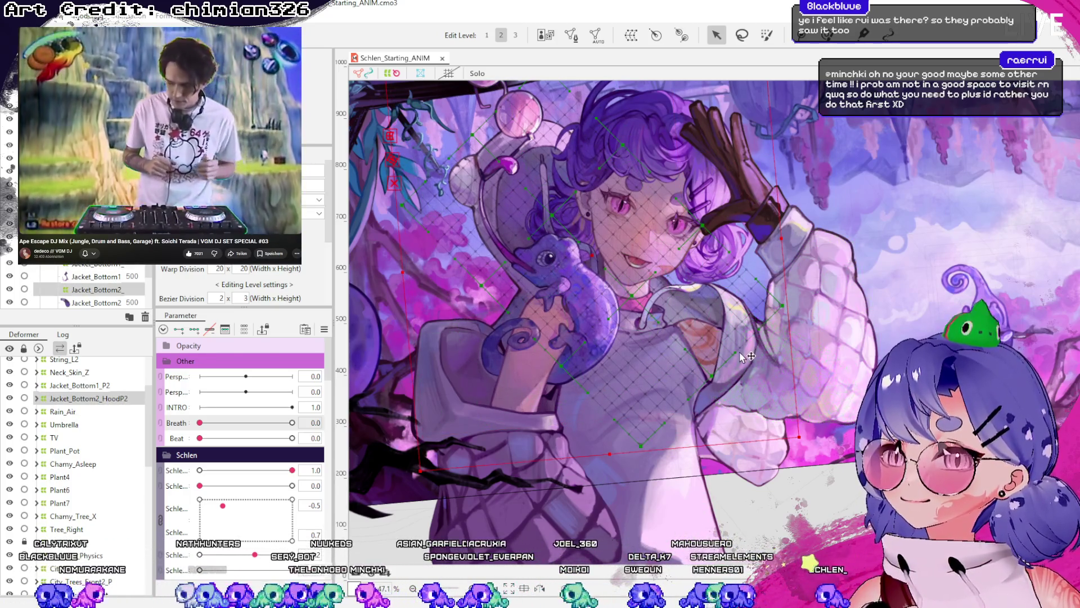
pyautogui.click(754, 360)
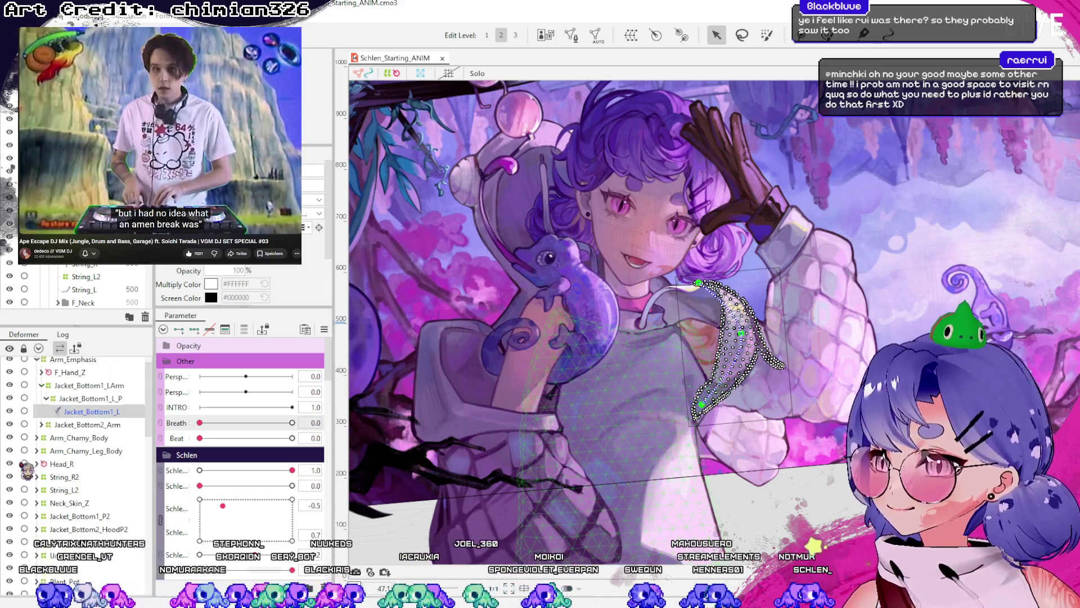
pyautogui.click(46, 398)
# - Select the Arm_Emphasis warp deformer, checking the F_Hand_Z rotation deformer along the way
pyautogui.click(42, 385)
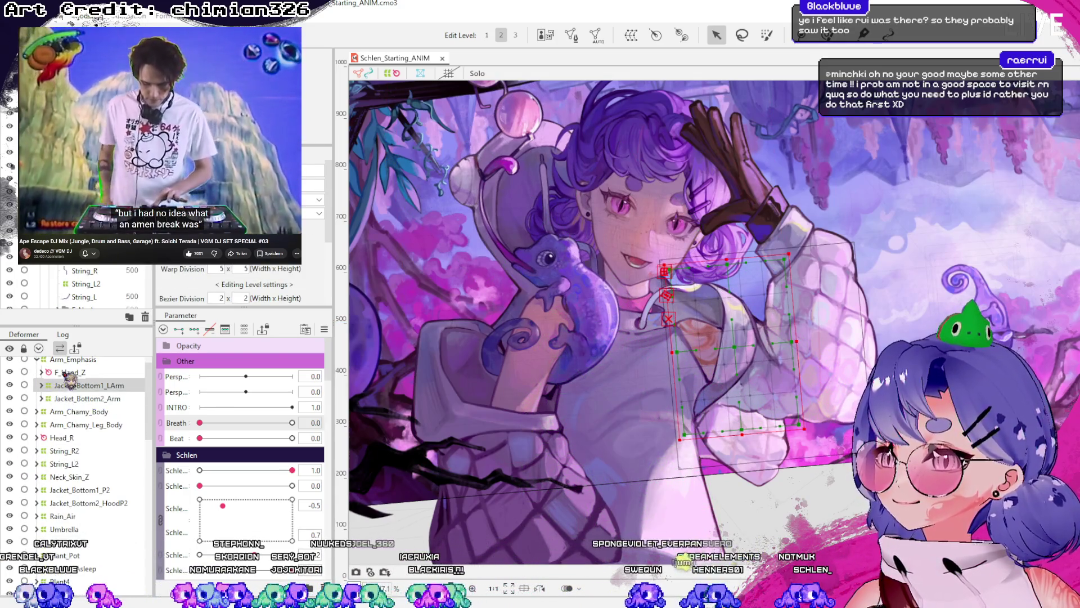
pyautogui.click(73, 360)
pyautogui.scroll(1, 73, 376)
pyautogui.click(73, 390)
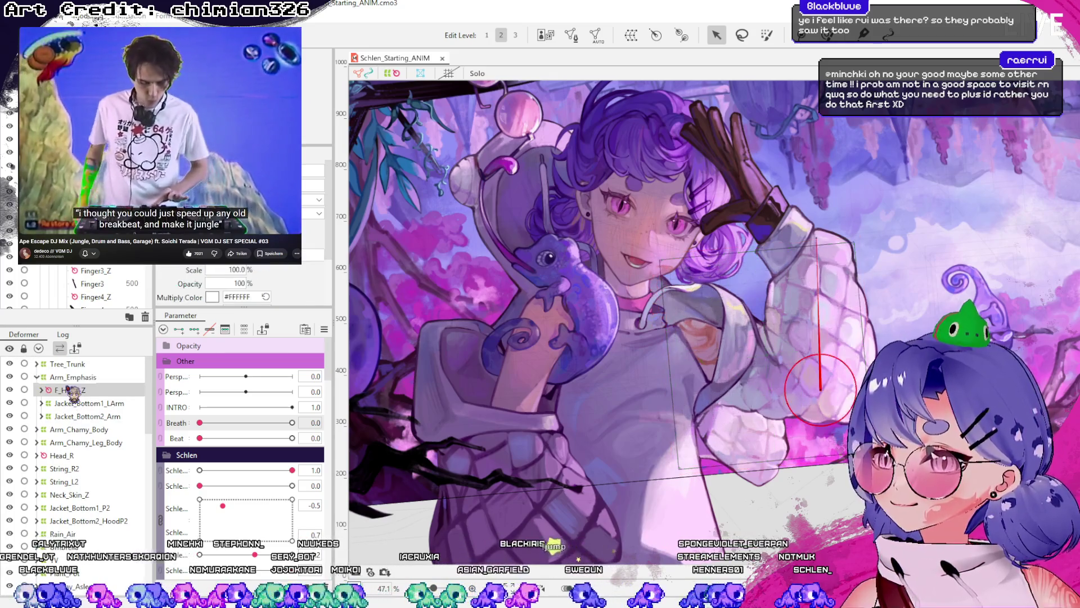
pyautogui.click(81, 377)
pyautogui.click(38, 377)
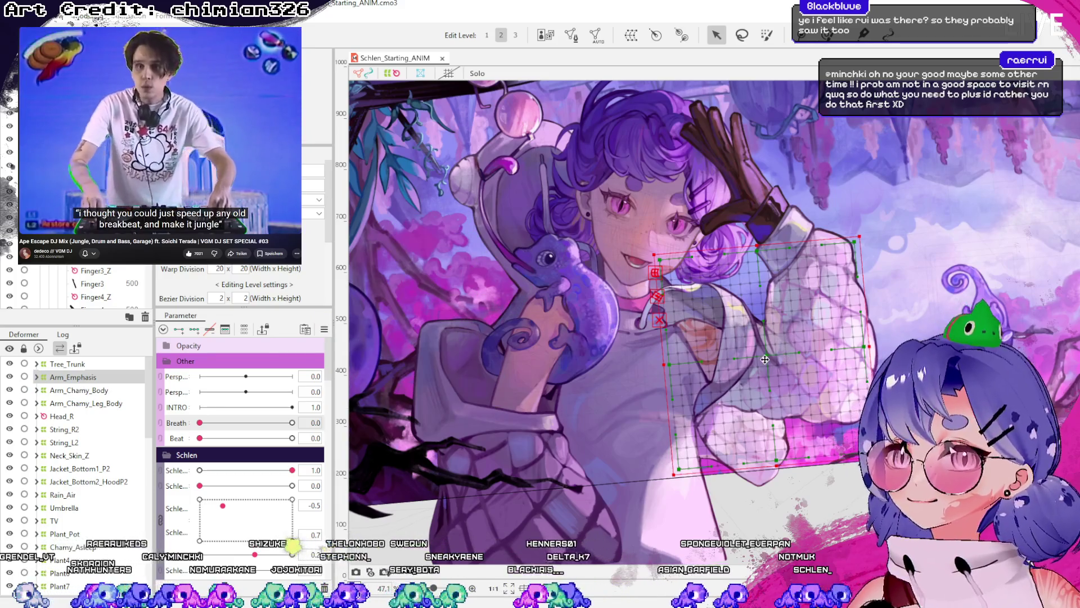
# - Try shifting the raised arm upward, undo it, and save the model
pyautogui.moveTo(765, 359); pyautogui.dragTo(761, 332)
pyautogui.hotkey('ctrl', 'z')
pyautogui.hotkey('ctrl', 'z')
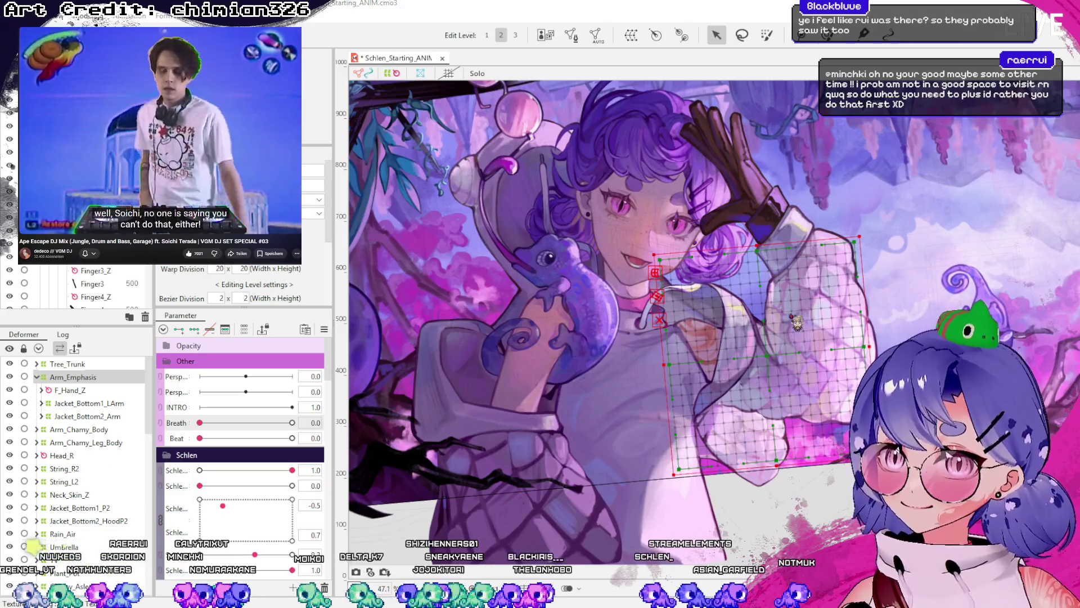
pyautogui.hotkey('ctrl', 's')
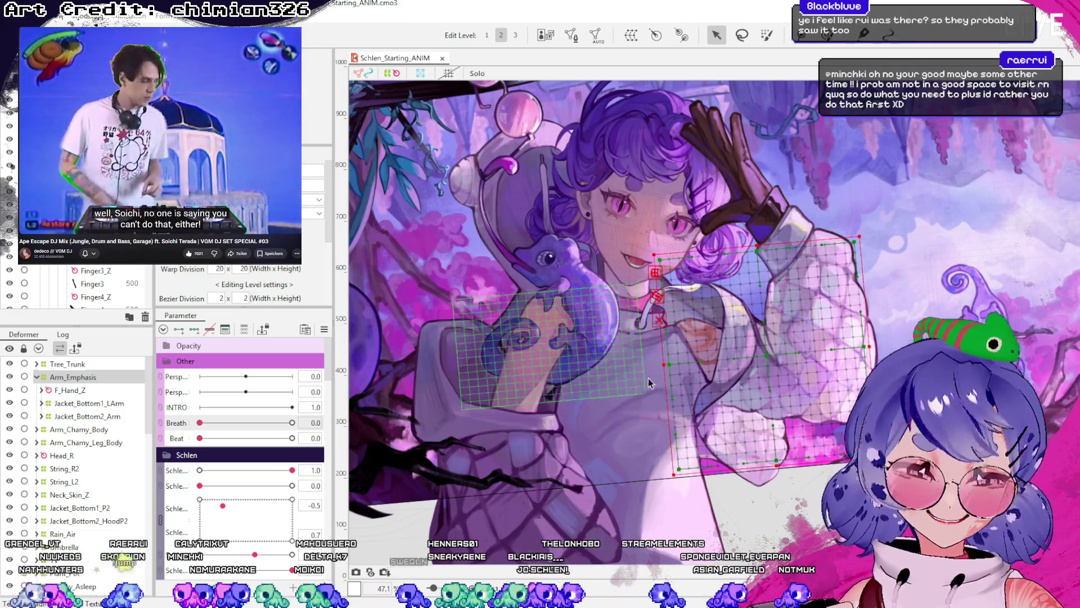
# - Inspect the Arm_L, neck, Neck_Skin meshes and the Neck_Skin_Z warp deformer
pyautogui.scroll(2, 664, 360)
pyautogui.click(37, 378)
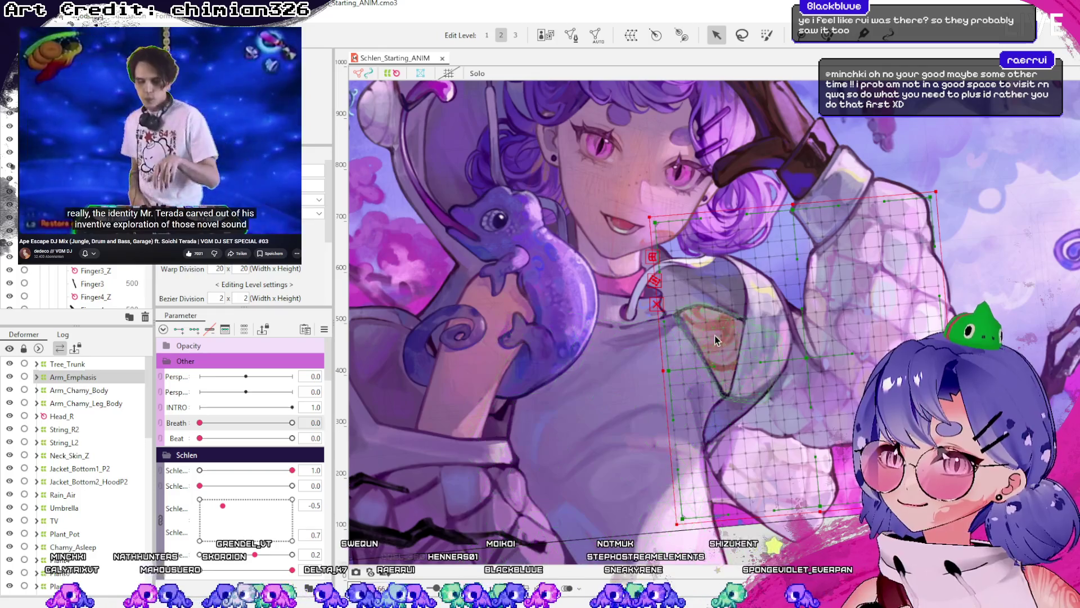
pyautogui.click(645, 383)
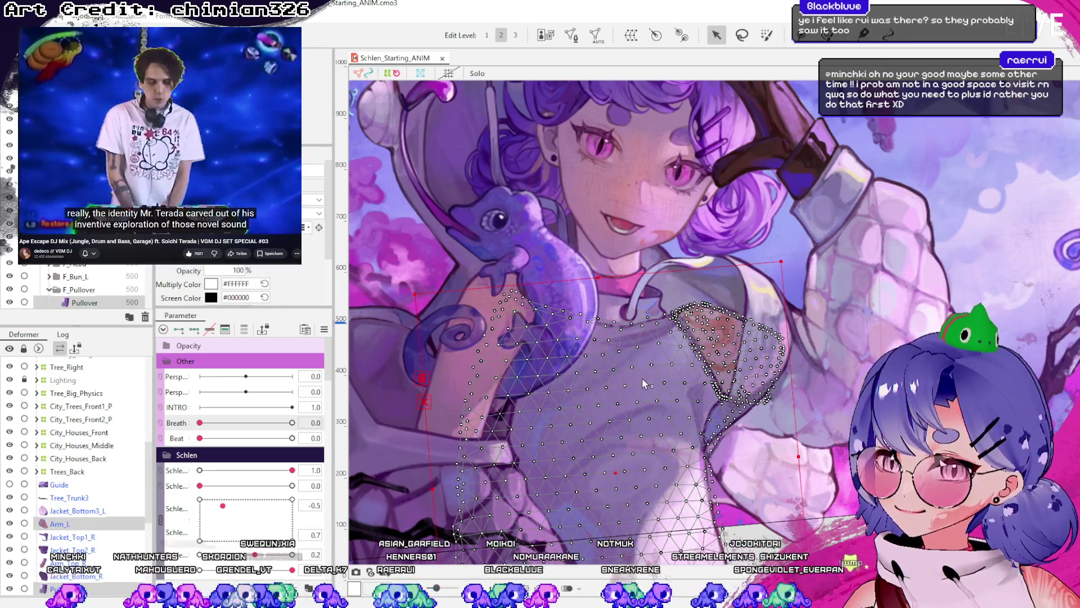
pyautogui.keyDown('shift'); pyautogui.click(620, 309); pyautogui.keyUp('shift')
pyautogui.keyDown('shift'); pyautogui.click(627, 285); pyautogui.keyUp('shift')
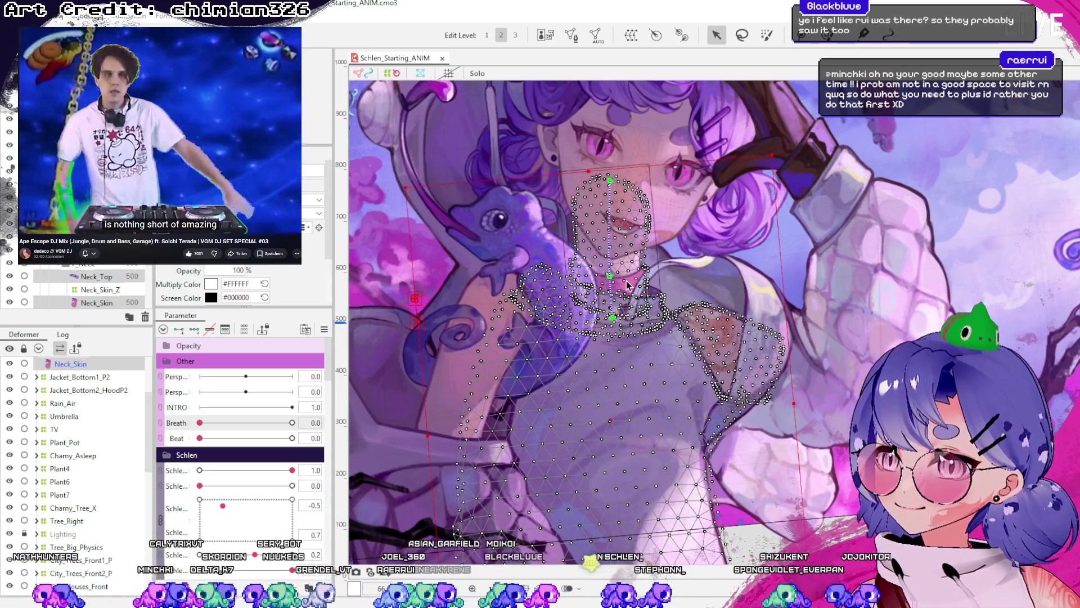
pyautogui.click(70, 398)
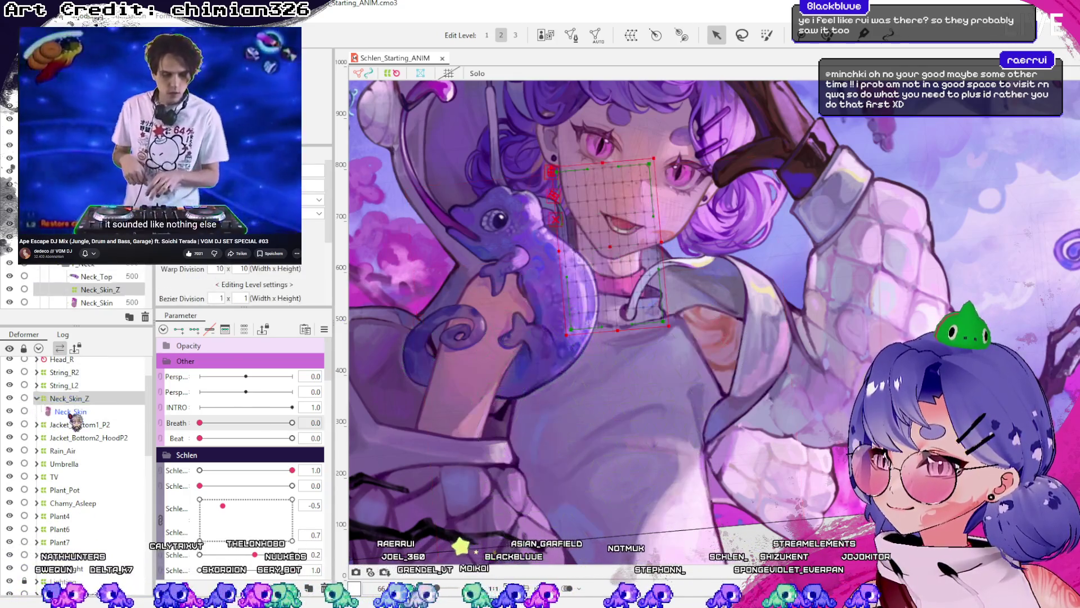
pyautogui.click(639, 374)
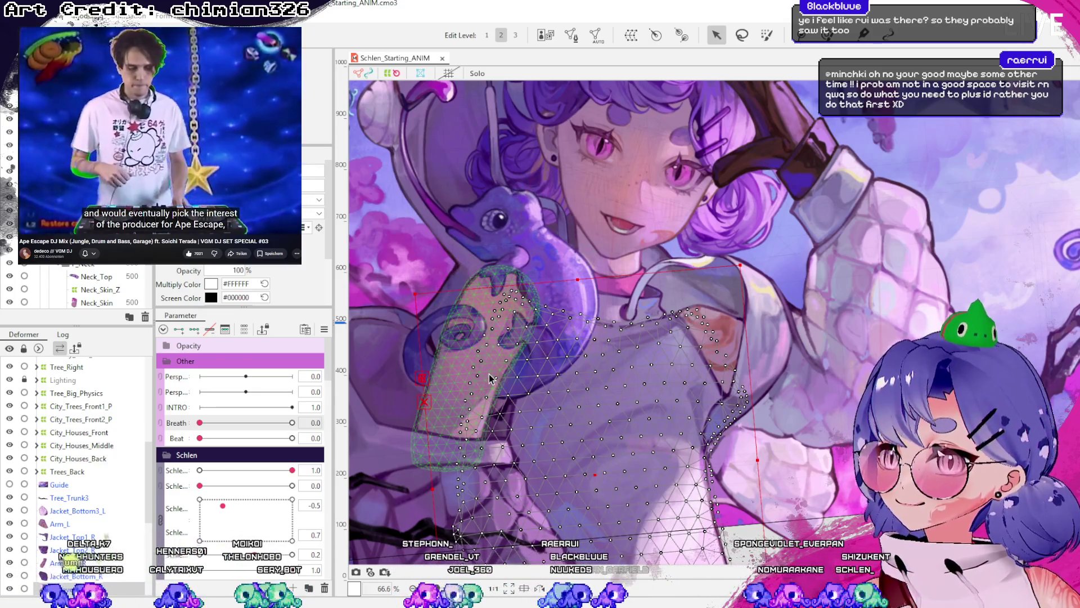
pyautogui.click(489, 379)
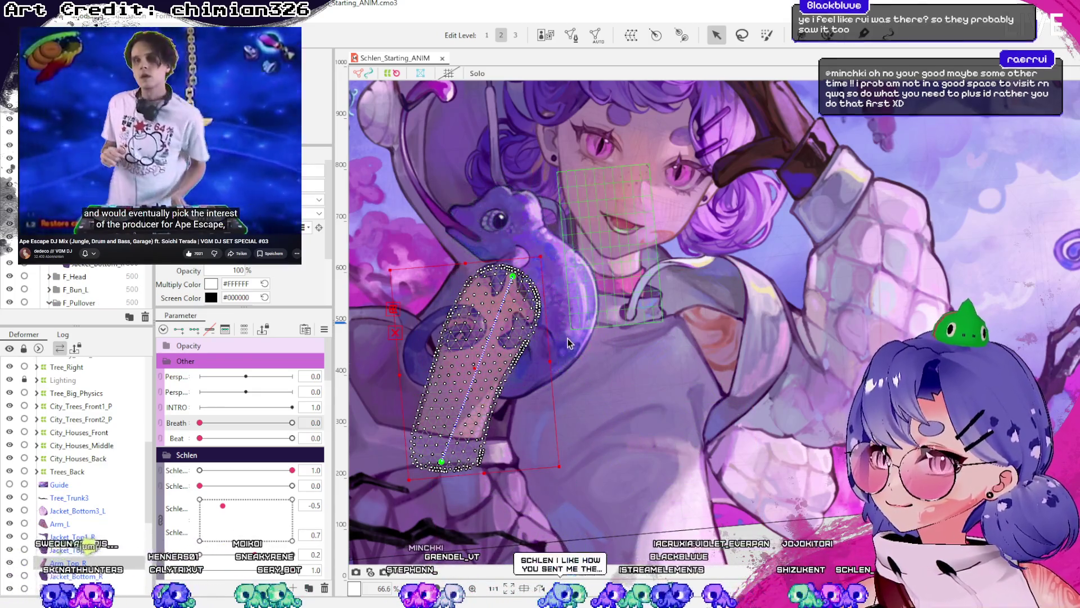
pyautogui.click(540, 264)
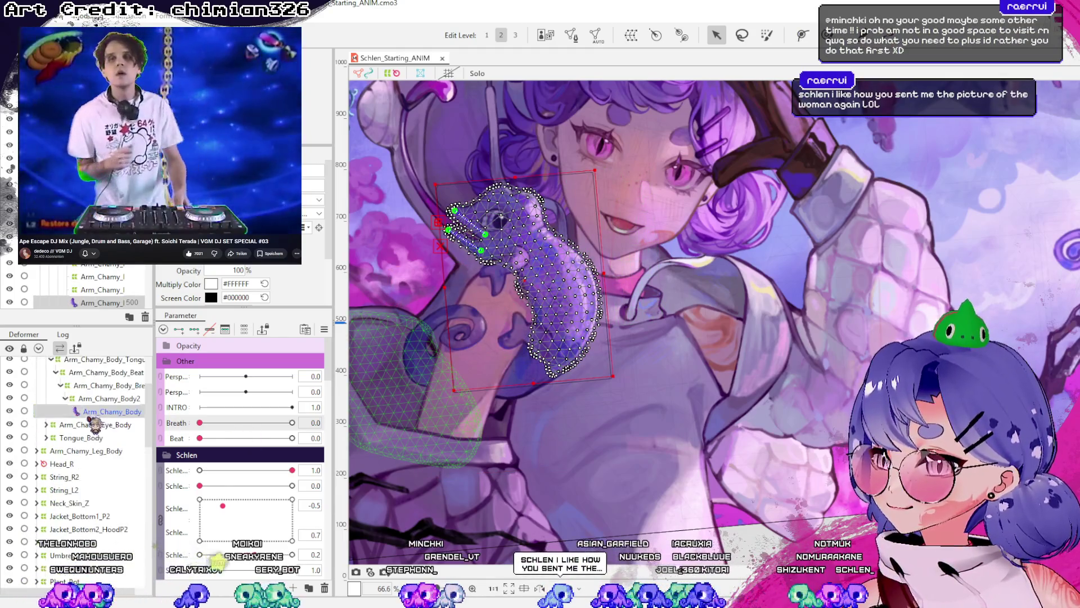
pyautogui.scroll(2, 95, 426)
pyautogui.scroll(2, 76, 428)
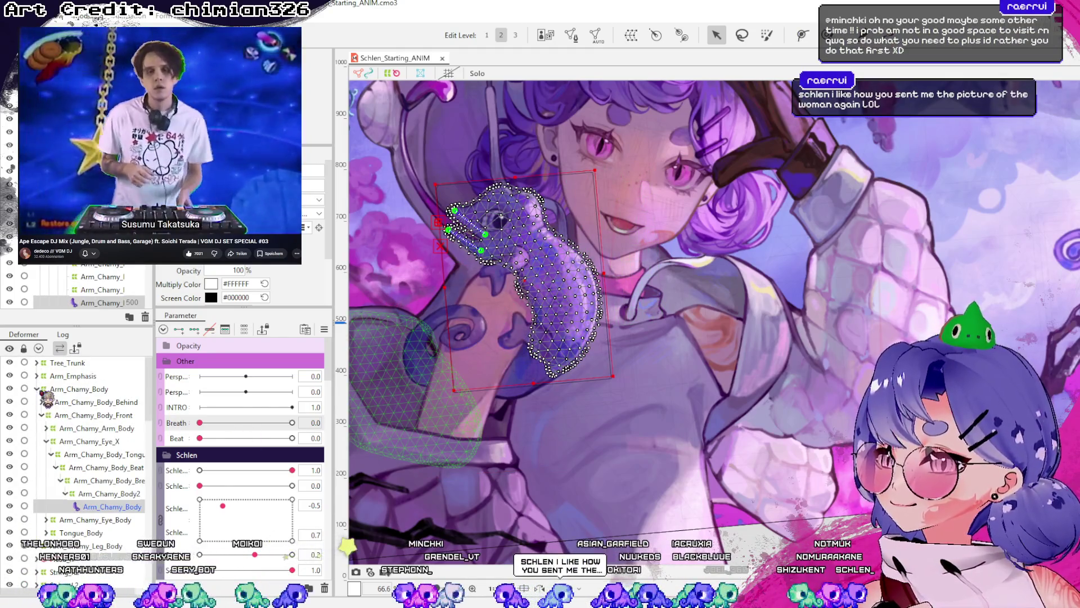
pyautogui.click(36, 389)
pyautogui.click(79, 389)
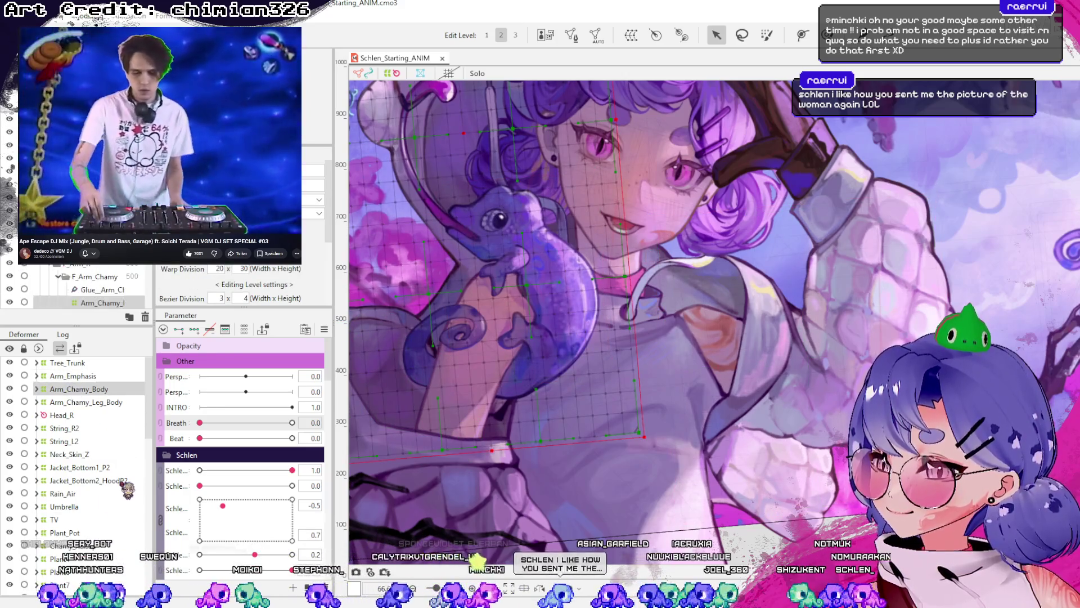
pyautogui.scroll(-5, 112, 496)
pyautogui.scroll(-5, 88, 511)
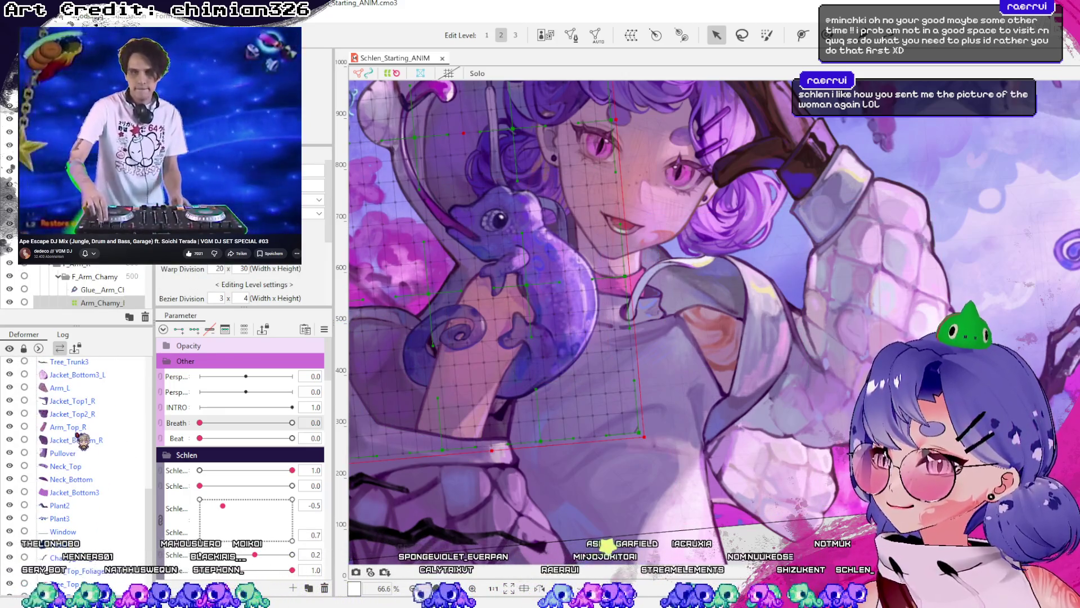
pyautogui.click(83, 427)
pyautogui.scroll(-2, 738, 433)
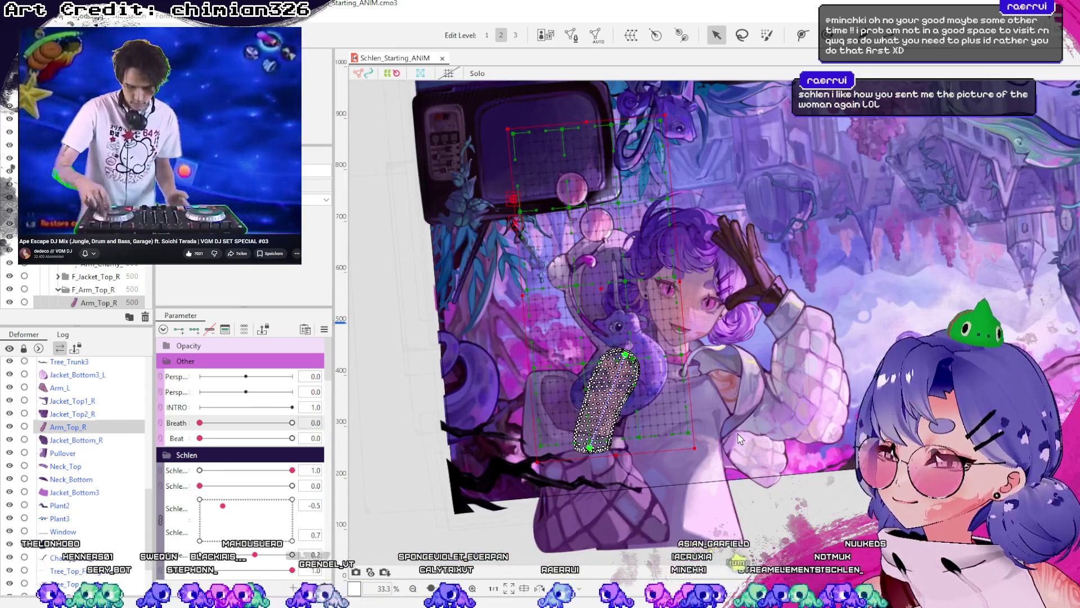
pyautogui.scroll(1, 677, 477)
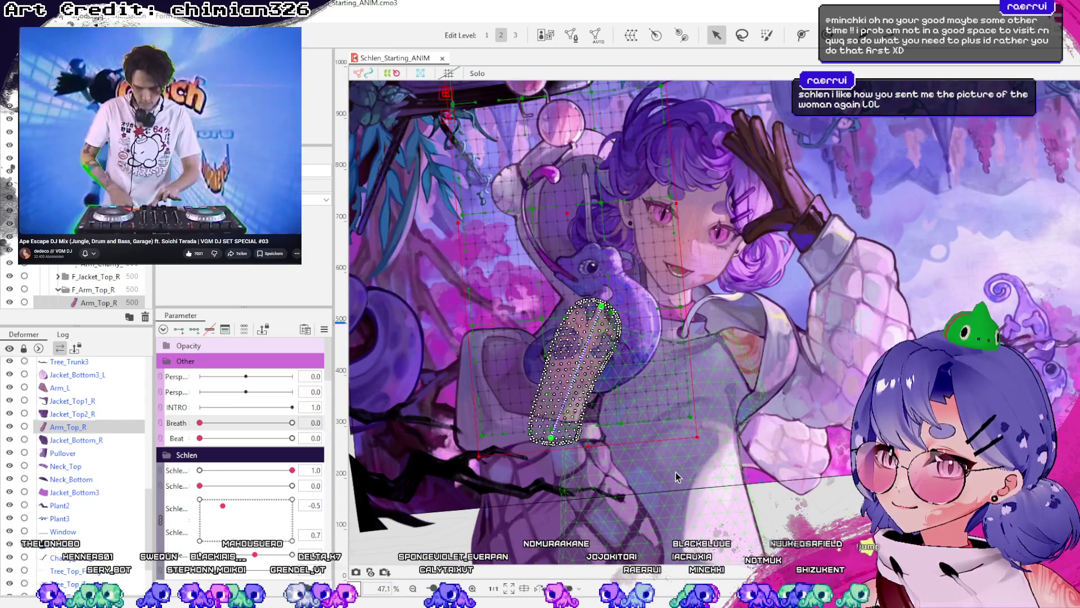
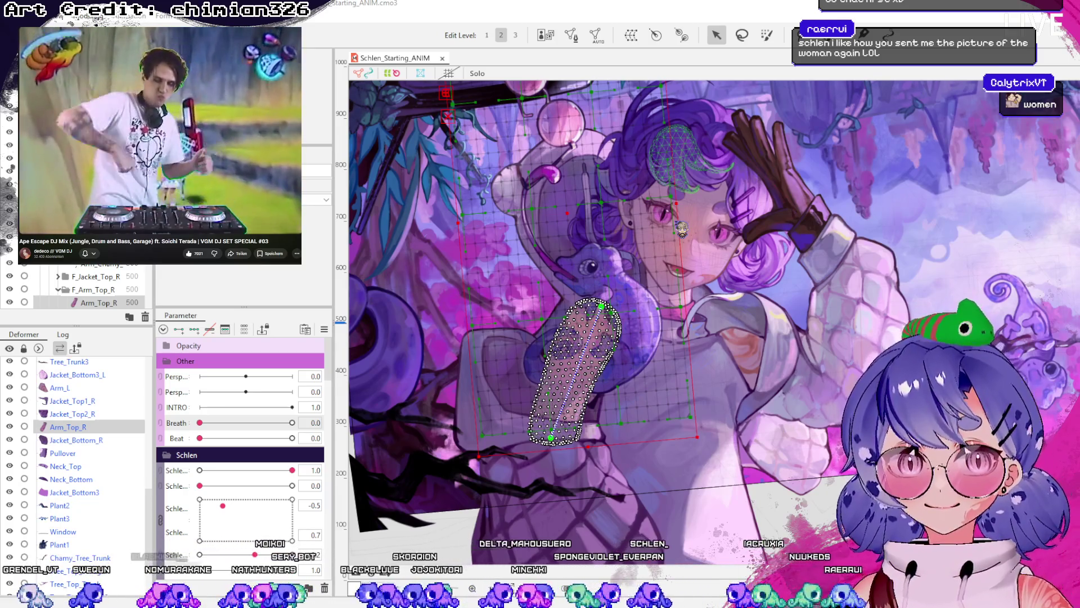
# - Select Schlen_ArmR_Breath and test-move the arm and chameleon on the canvas
pyautogui.click(645, 406)
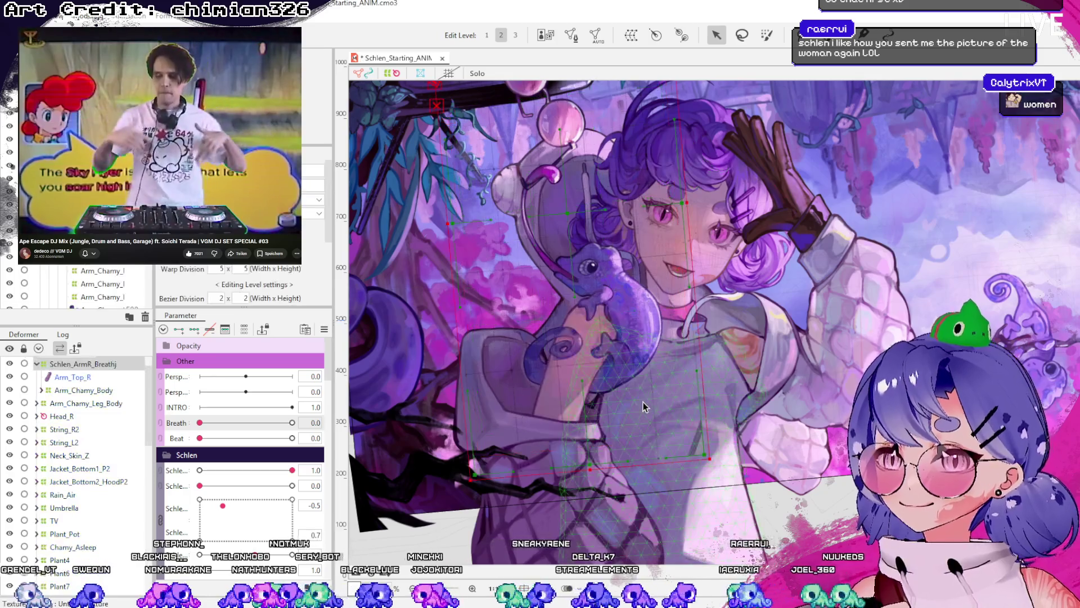
pyautogui.scroll(-1, 616, 418)
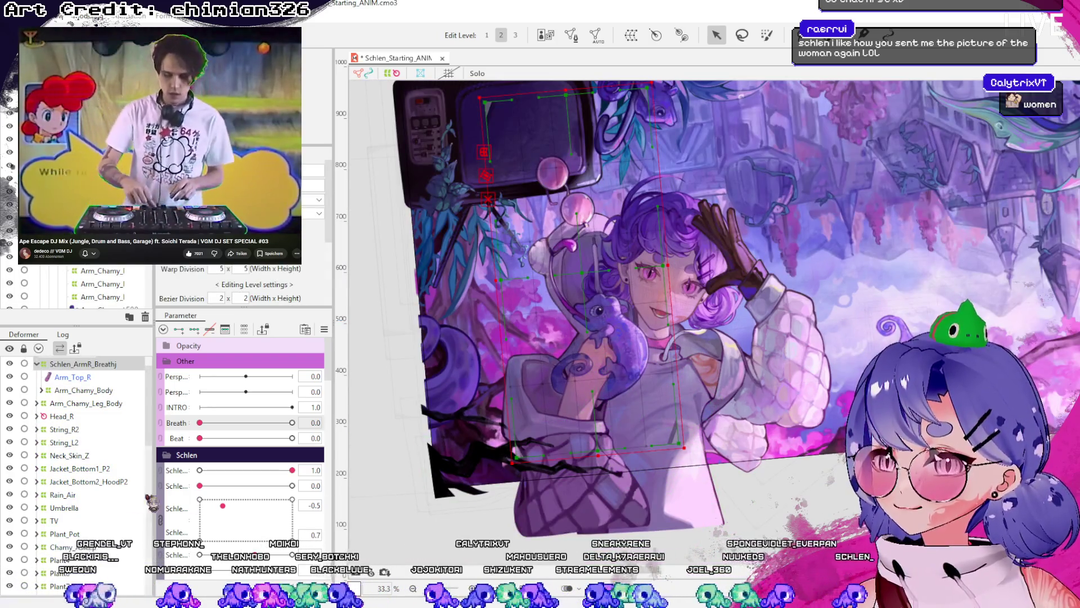
pyautogui.scroll(1, 84, 428)
pyautogui.click(36, 390)
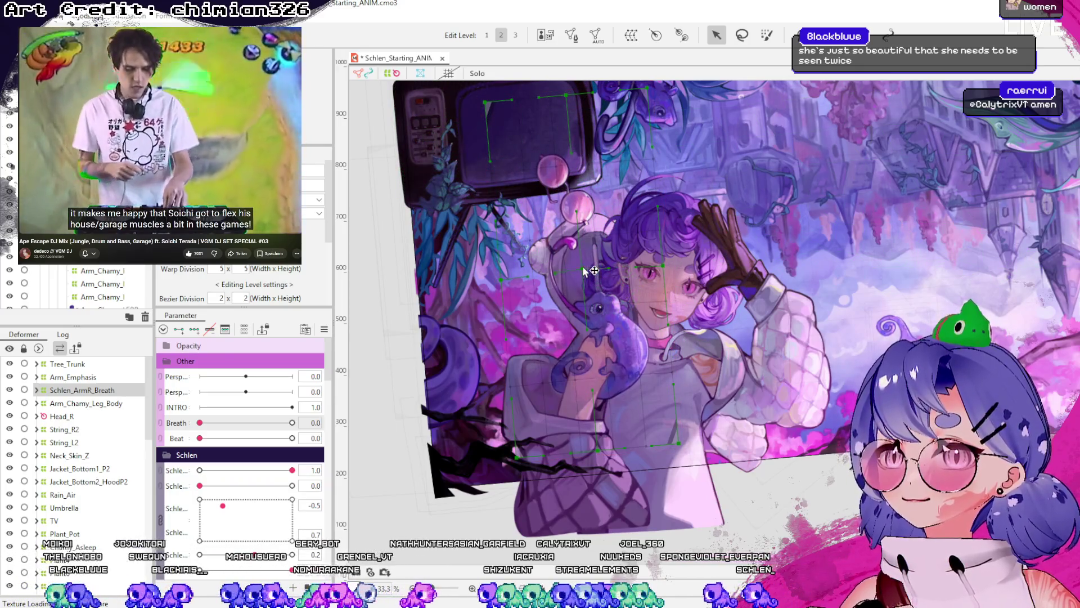
pyautogui.moveTo(584, 271); pyautogui.dragTo(568, 321)
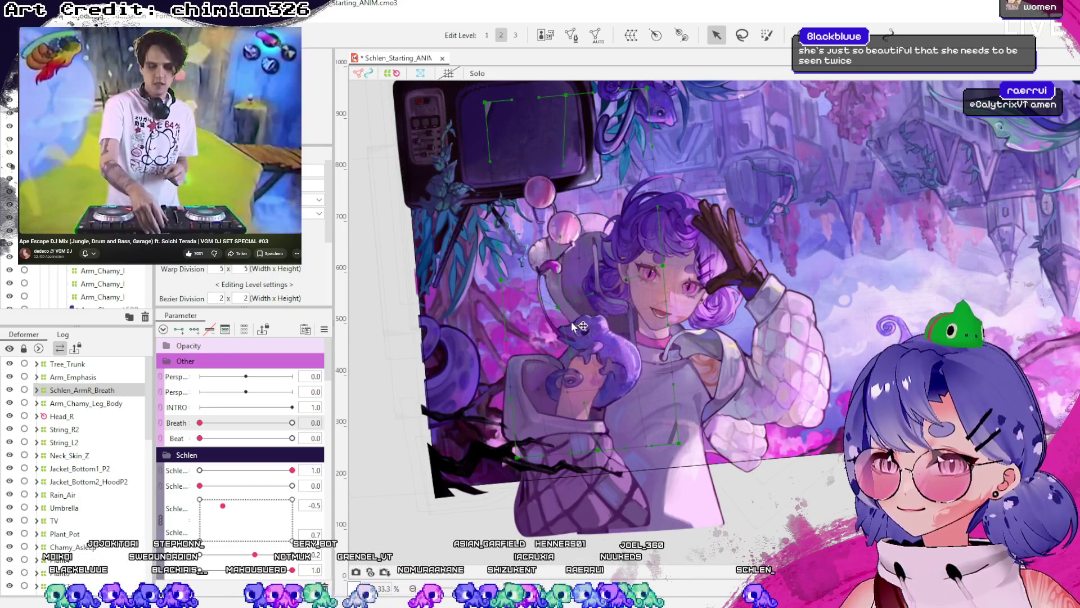
pyautogui.click(653, 372)
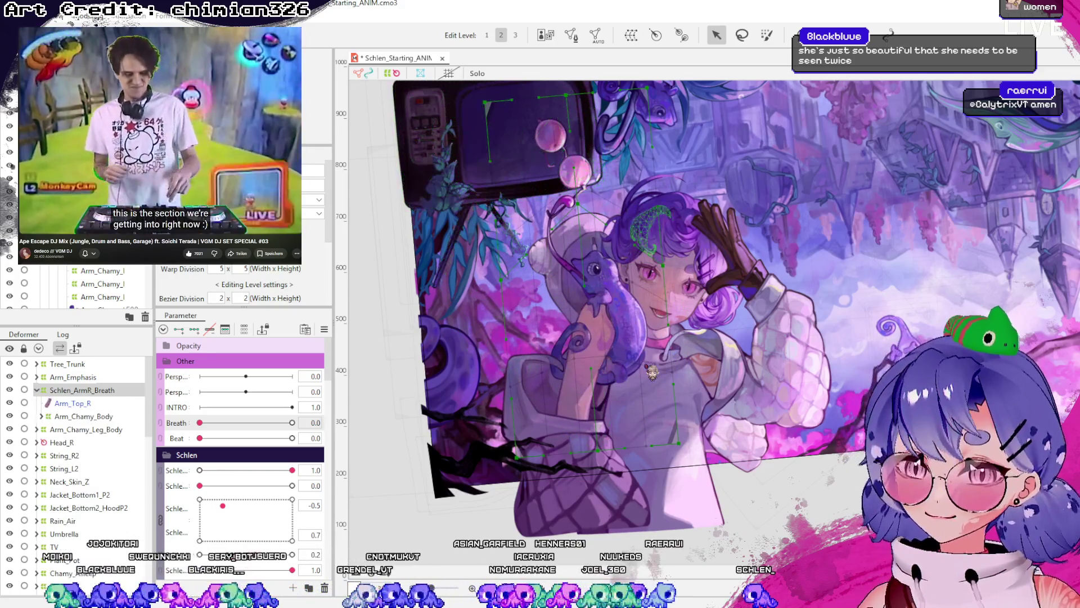
pyautogui.click(613, 370)
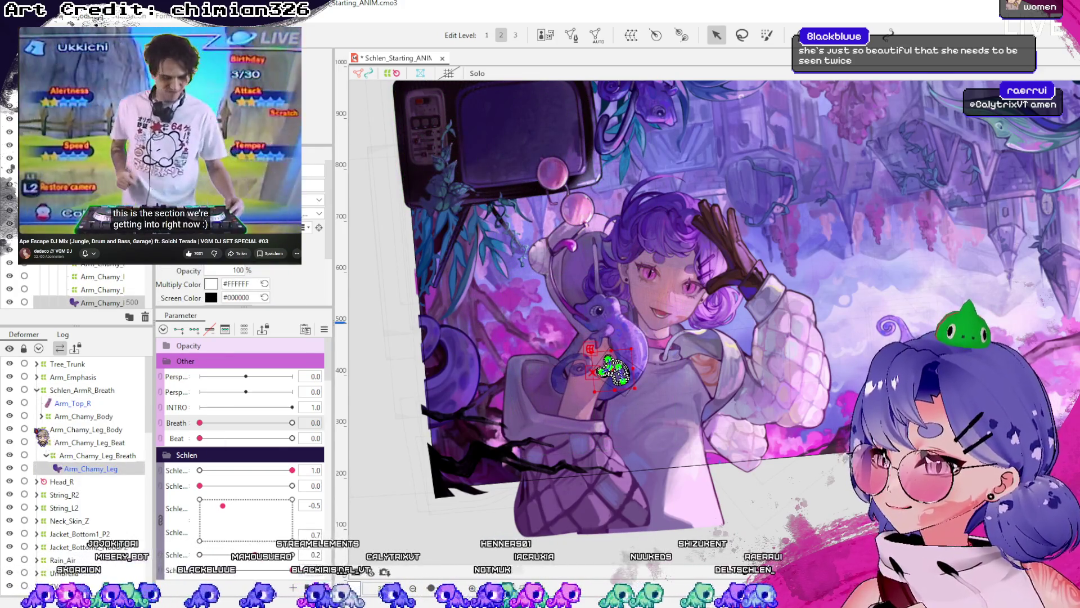
# - Nest Arm_Chamy_Leg_Body inside the Schlen_ArmR_Breath warp deformer and check the arm mesh
pyautogui.click(81, 390)
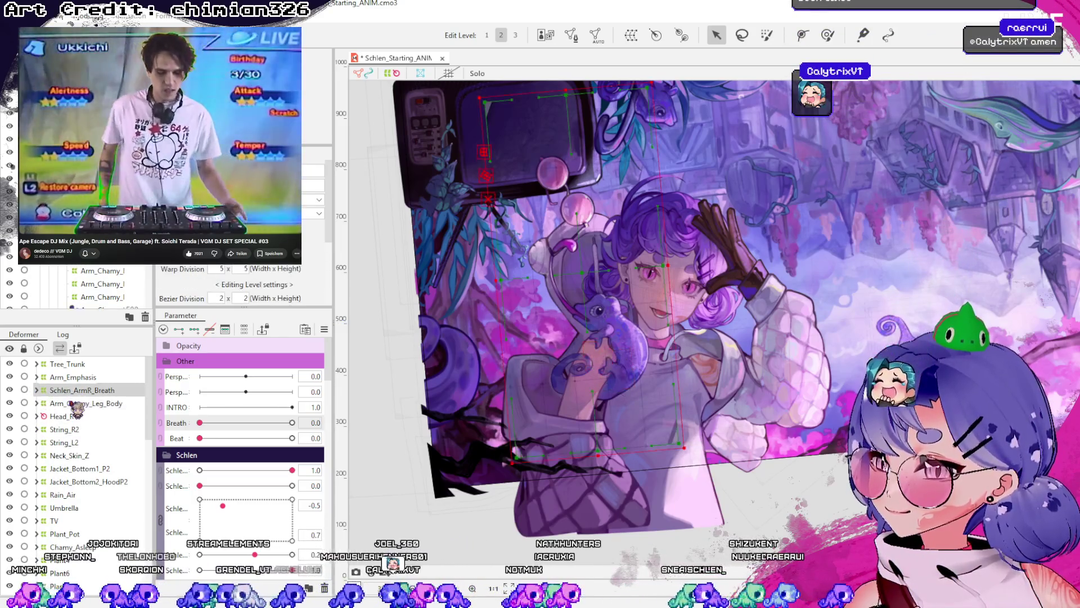
pyautogui.moveTo(77, 403); pyautogui.dragTo(62, 391)
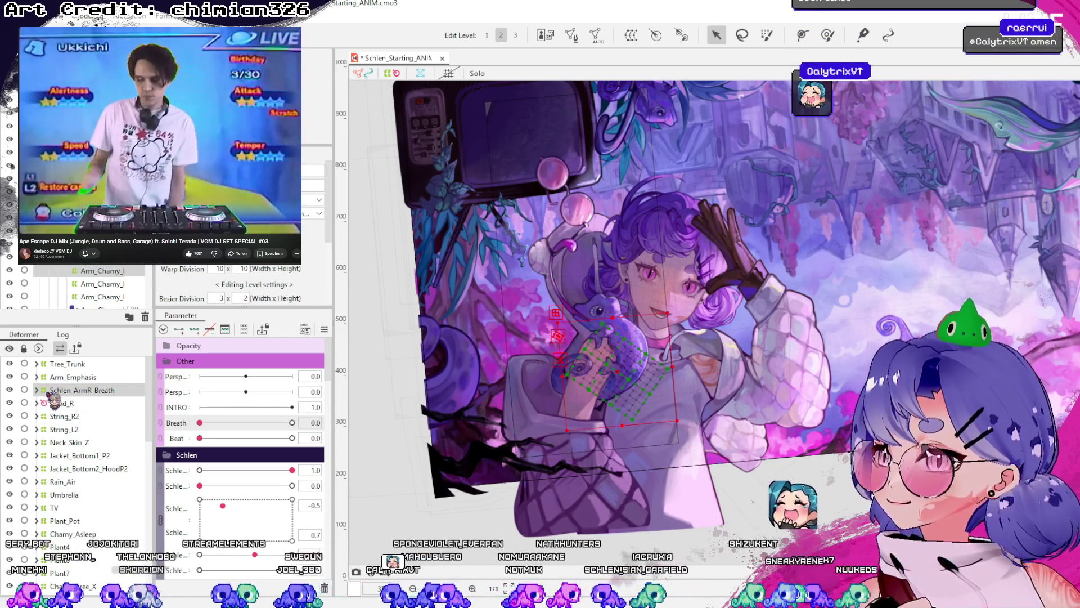
pyautogui.click(82, 390)
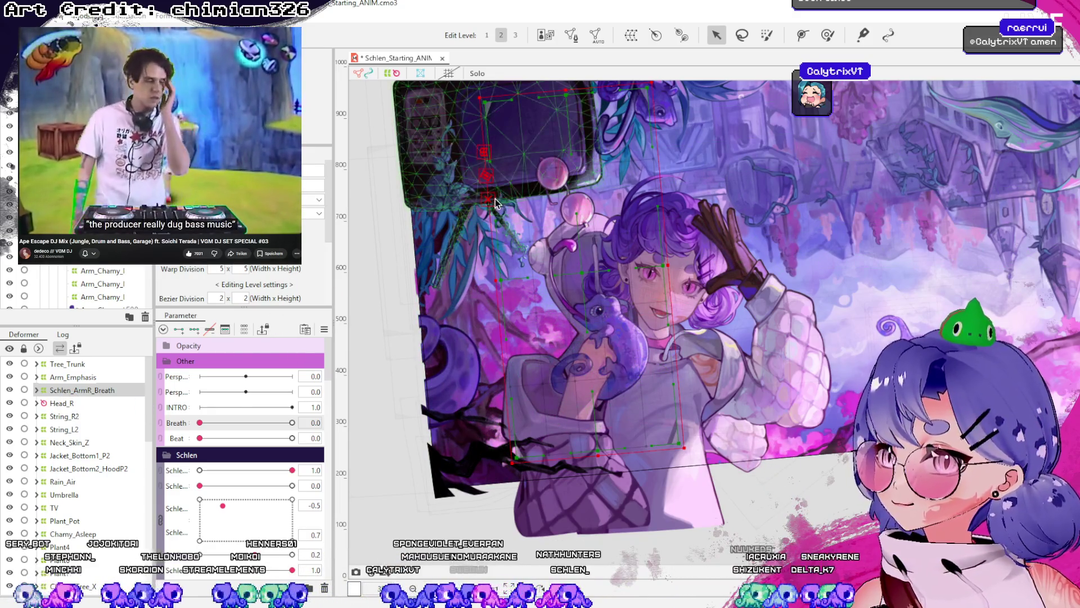
pyautogui.click(600, 288)
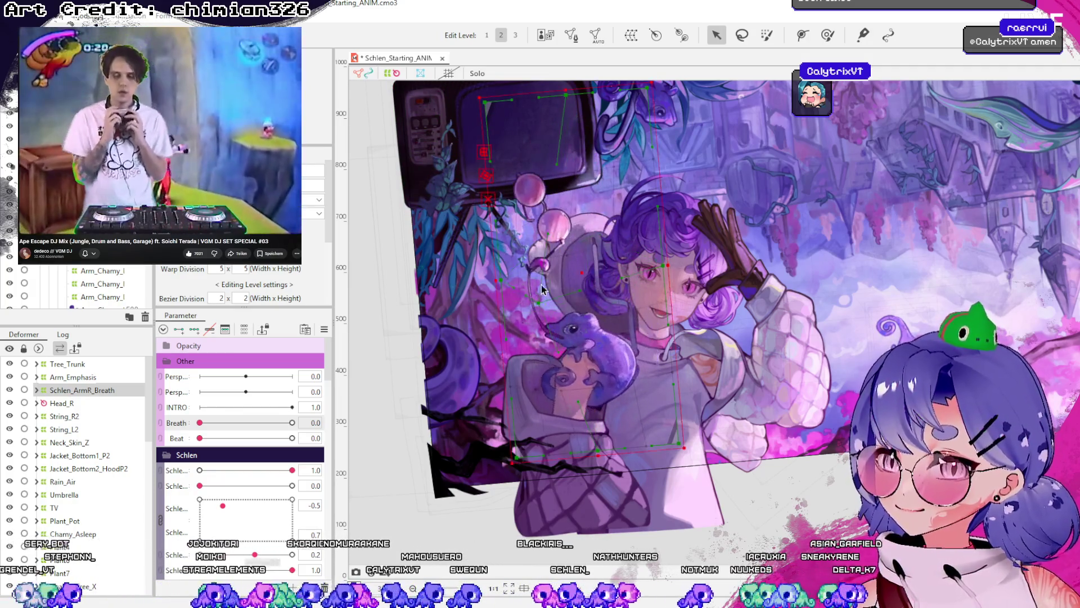
pyautogui.click(640, 340)
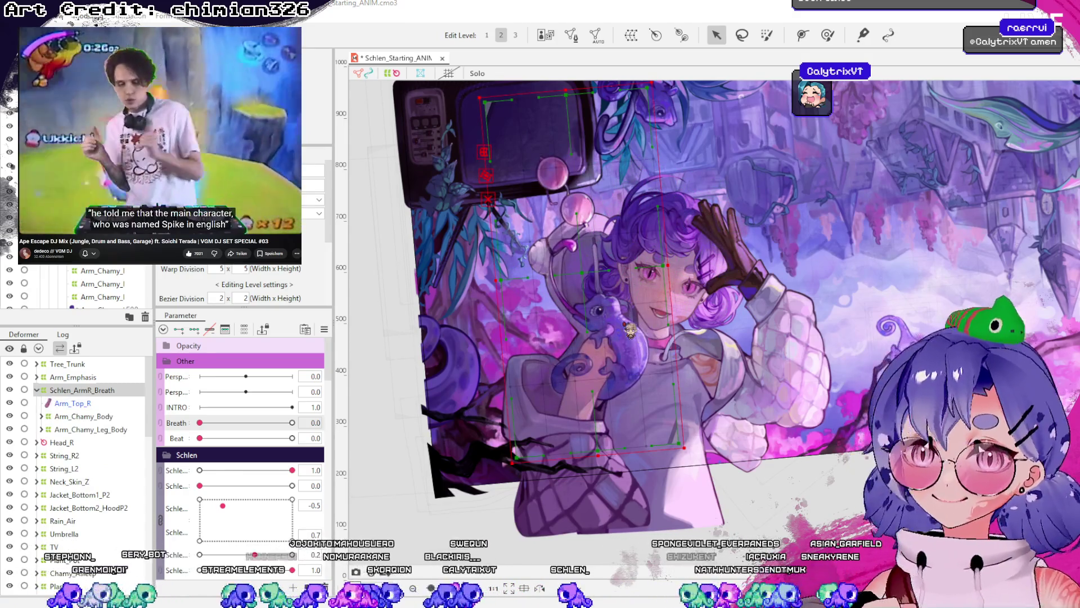
# - Save the project and select the warp grid height value for editing
pyautogui.hotkey('ctrl', 's')
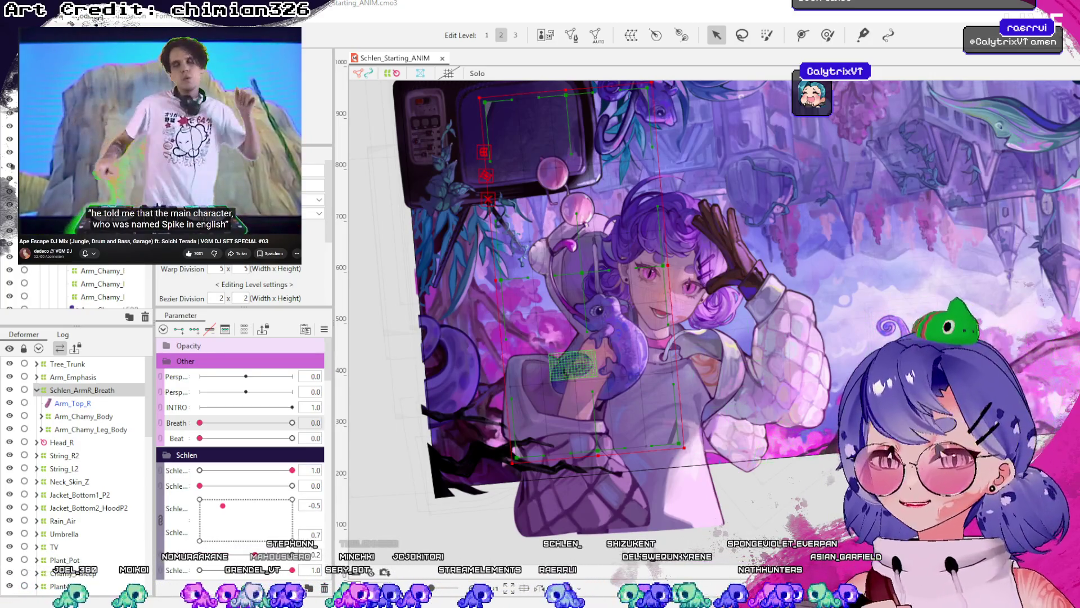
pyautogui.scroll(2, 549, 382)
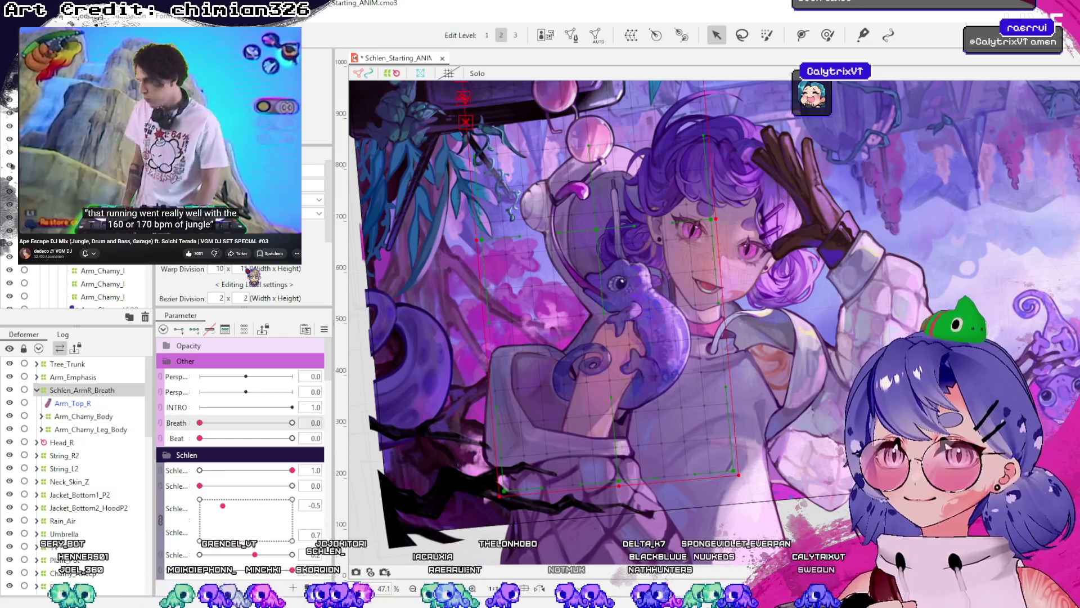
pyautogui.doubleClick(243, 269)
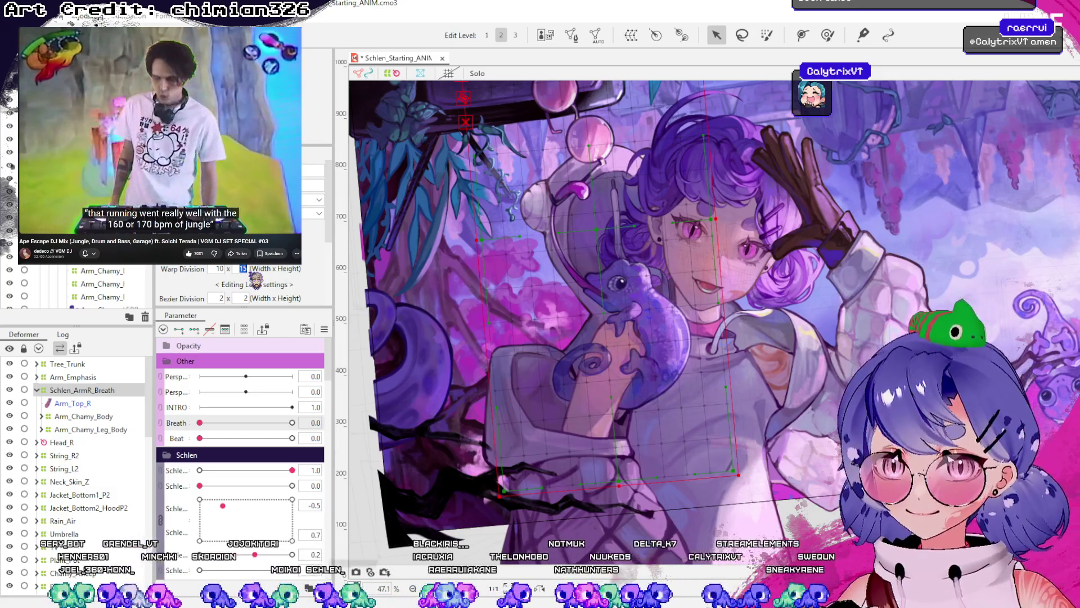
# - Enter 15 for Schlen_ArmR_Breath's warp division in the Inspector and save the project
pyautogui.click(37, 390)
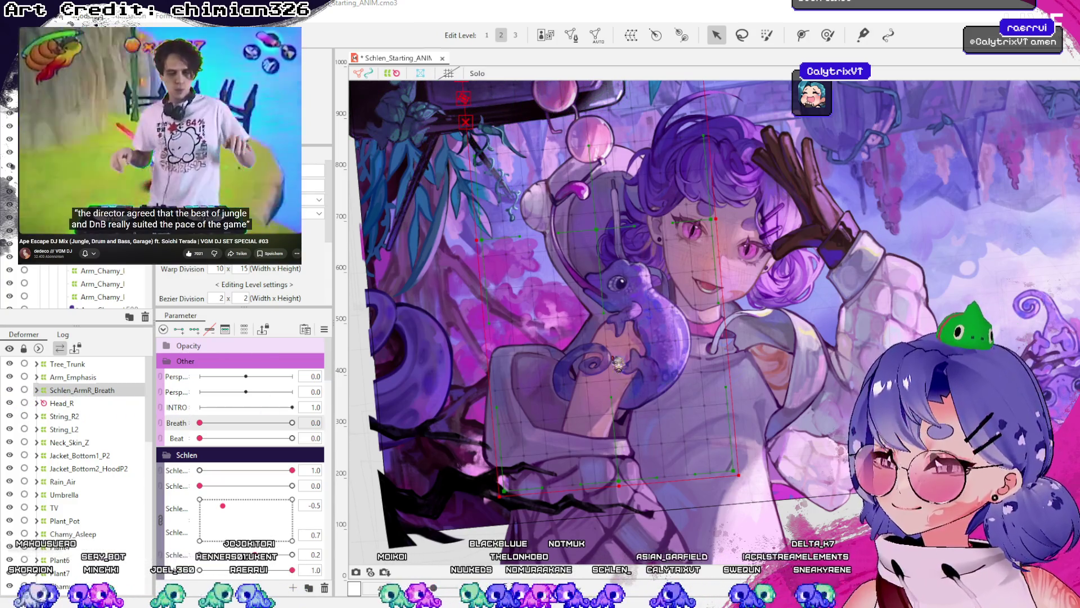
pyautogui.hotkey('ctrl', 's')
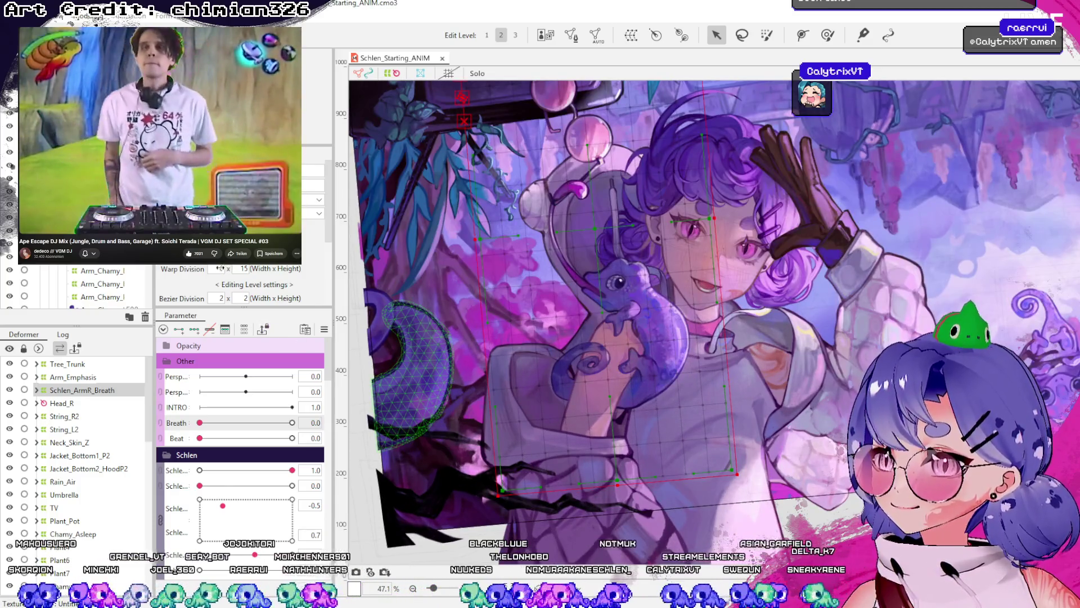
pyautogui.write('15')
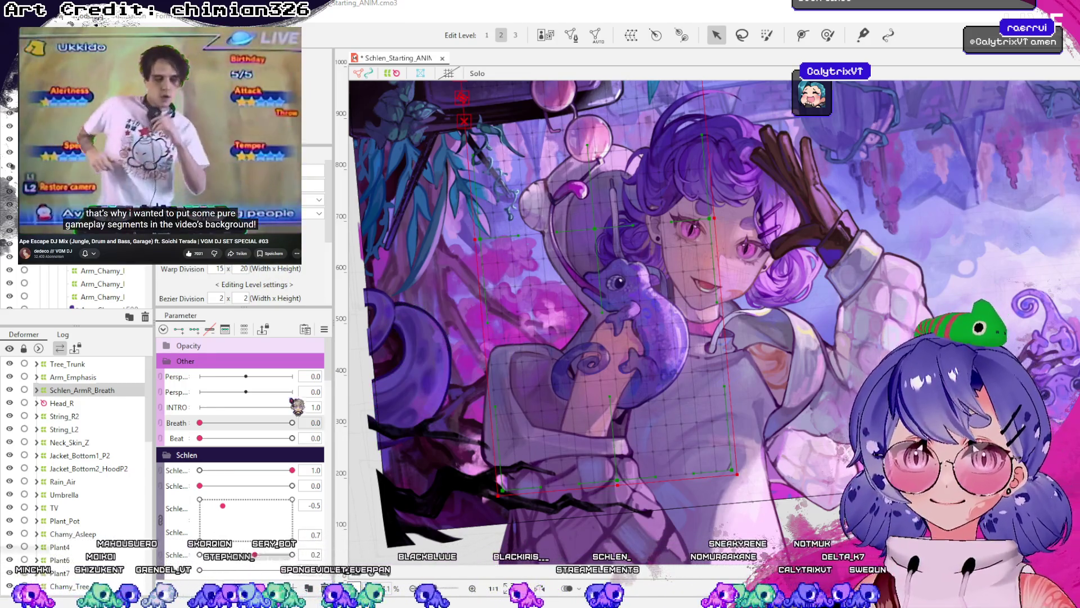
pyautogui.click(37, 390)
pyautogui.click(84, 417)
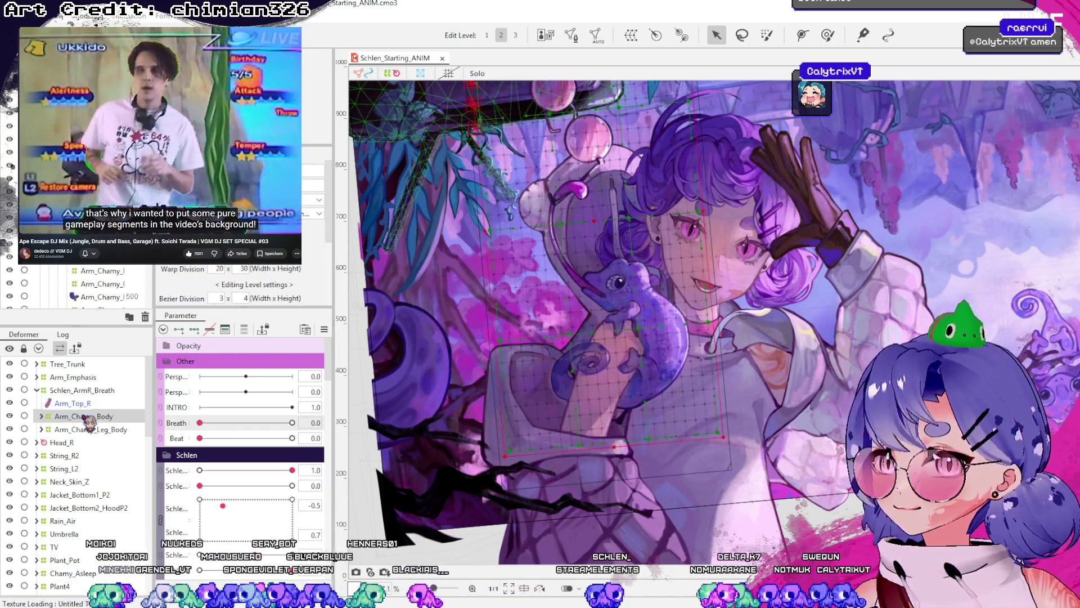
pyautogui.click(41, 391)
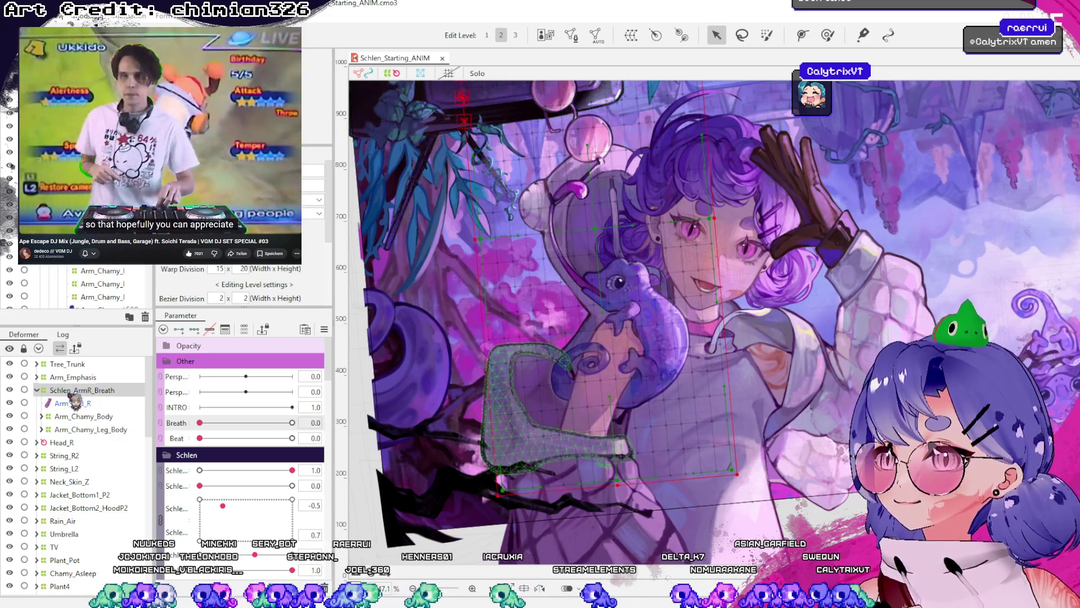
pyautogui.click(37, 390)
pyautogui.scroll(-1, 649, 319)
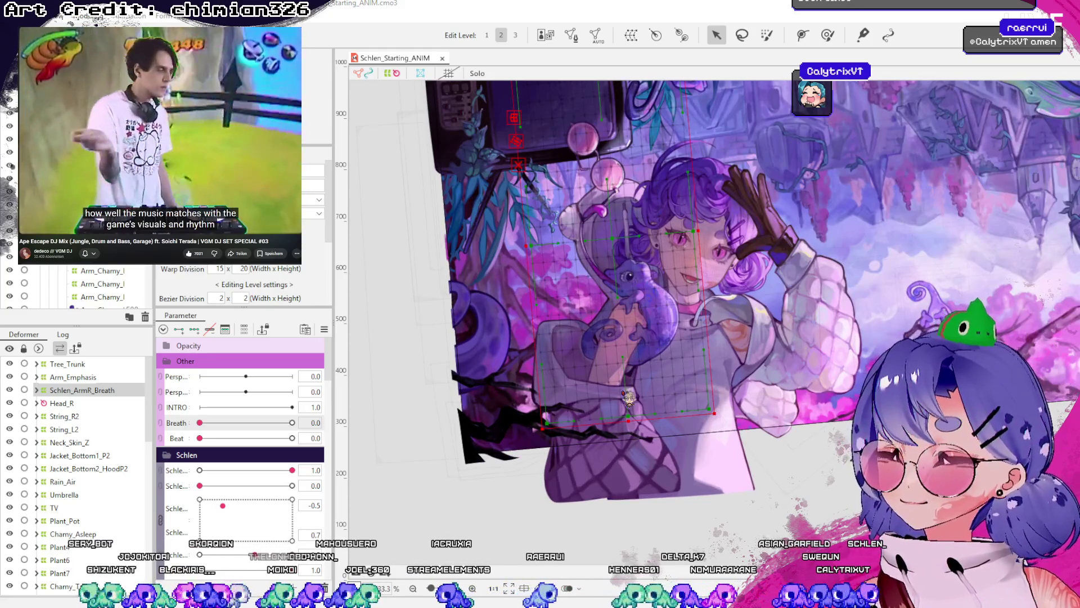
pyautogui.scroll(2, 613, 438)
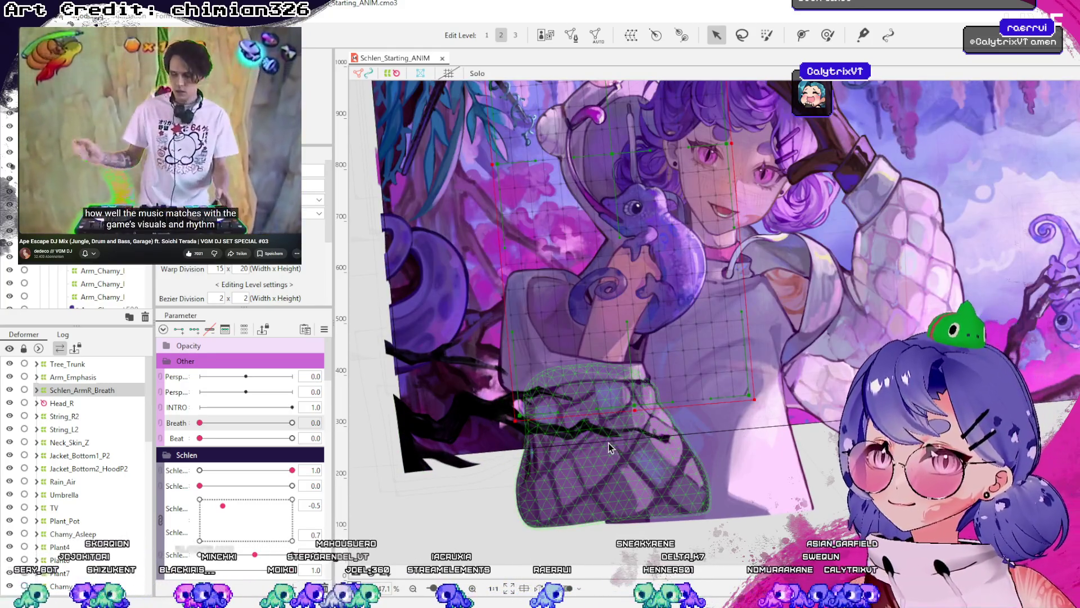
pyautogui.click(608, 444)
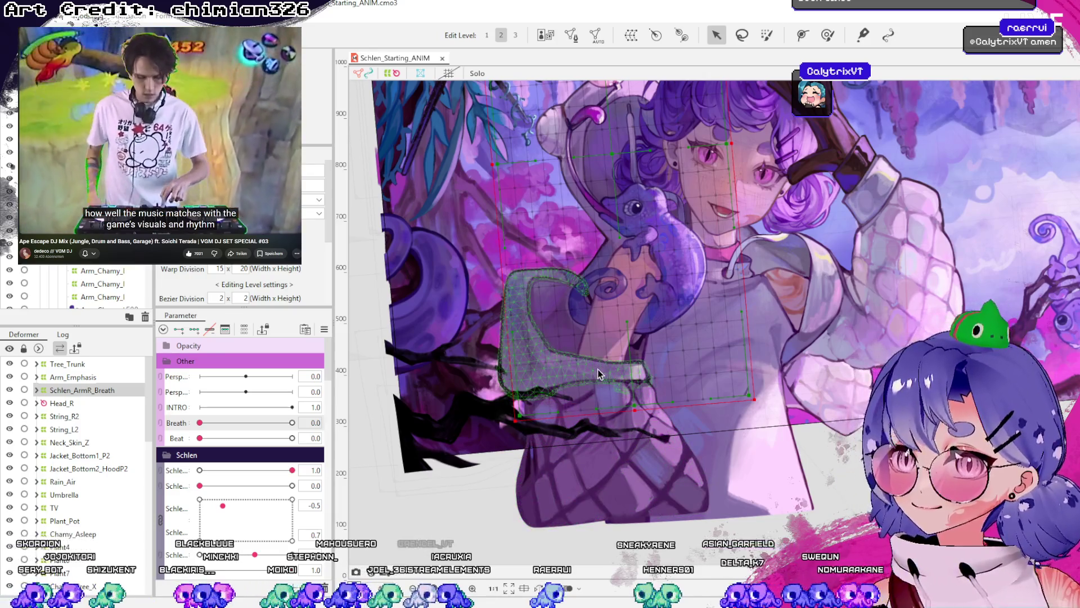
pyautogui.click(602, 401)
pyautogui.click(565, 380)
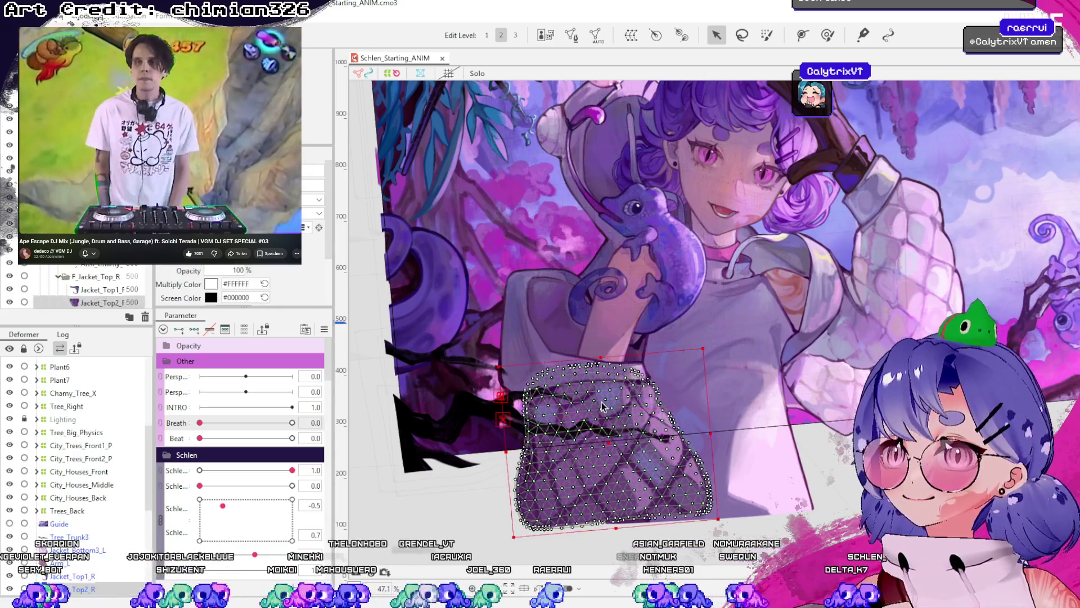
pyautogui.click(566, 317)
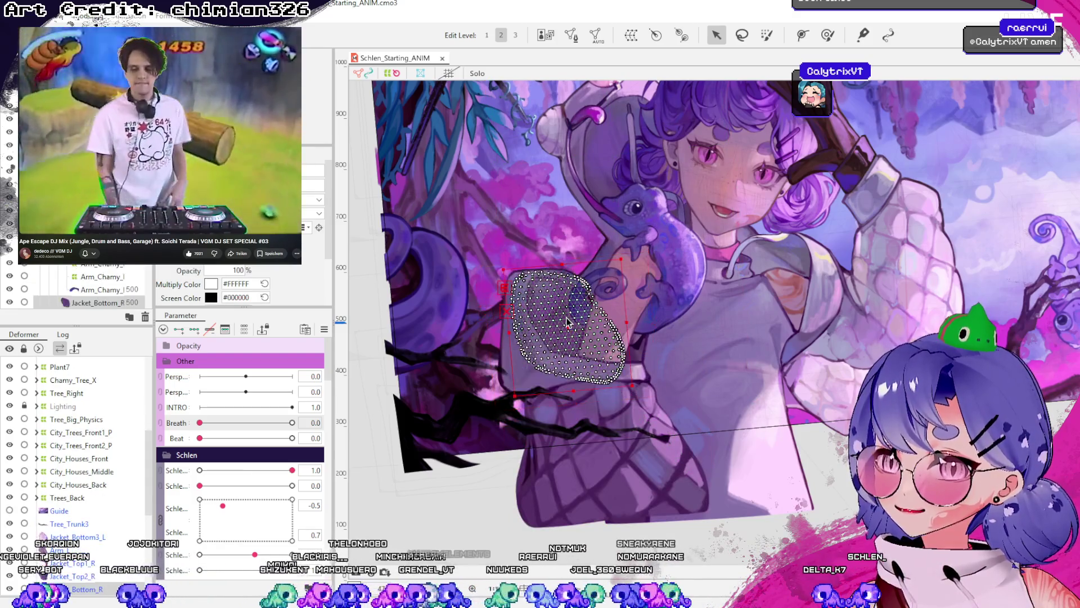
pyautogui.click(523, 379)
pyautogui.click(555, 325)
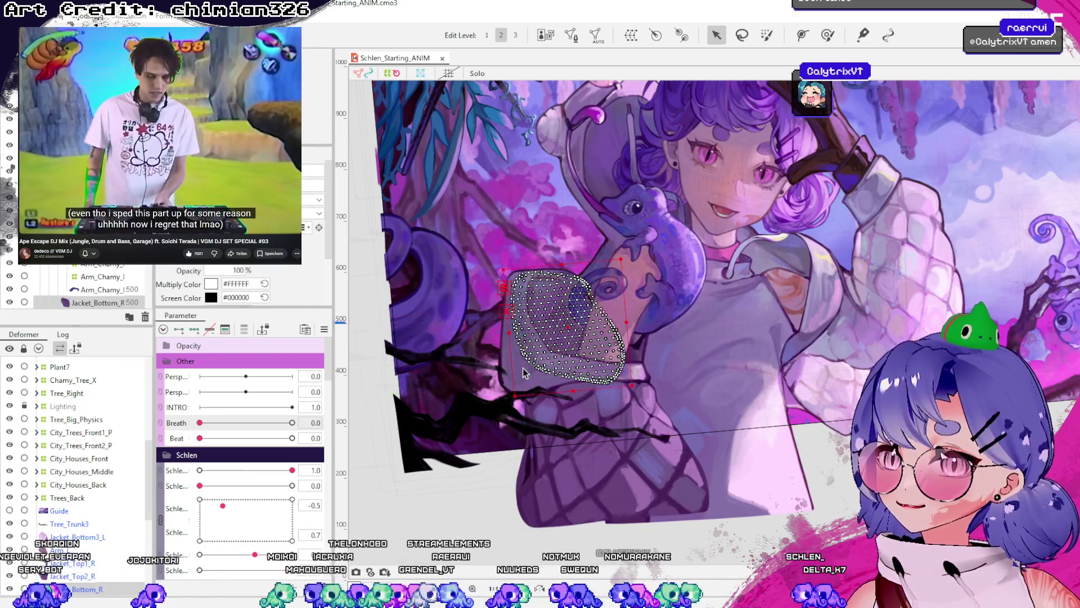
pyautogui.click(540, 340)
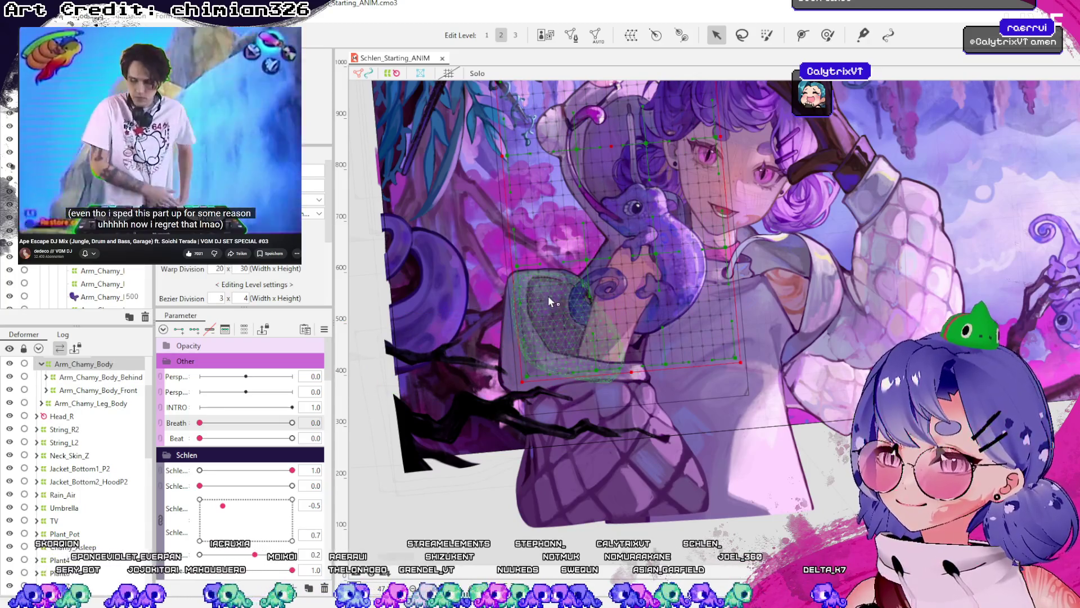
pyautogui.click(554, 290)
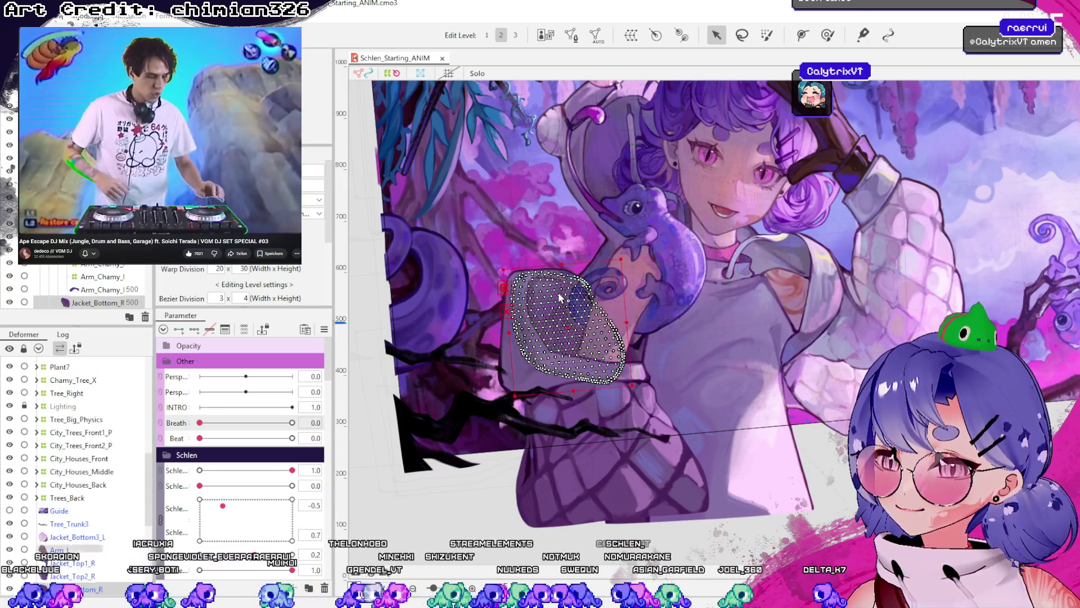
pyautogui.click(511, 360)
pyautogui.click(562, 444)
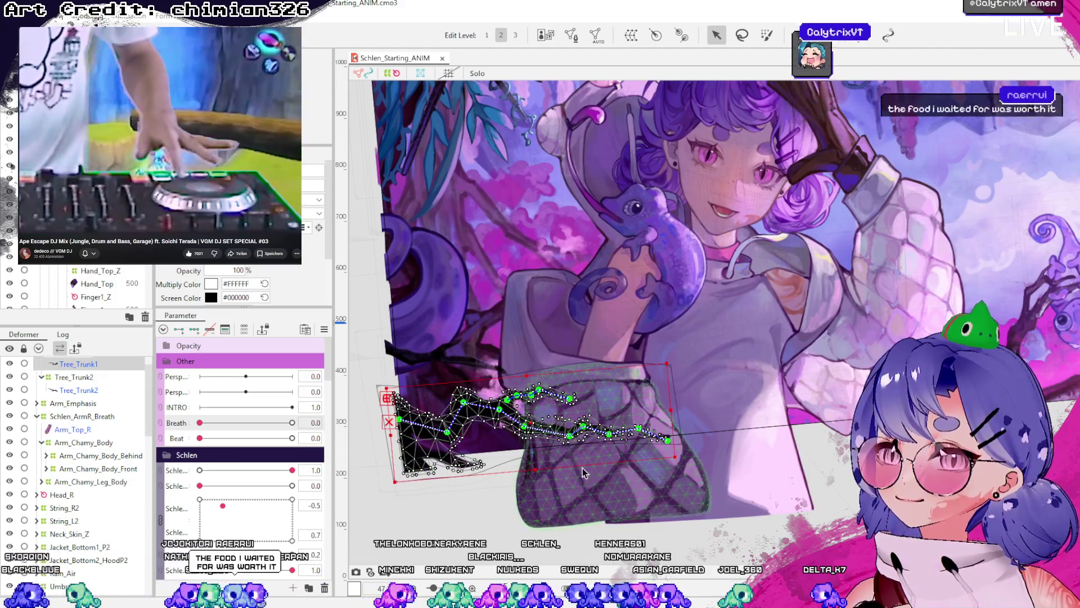
pyautogui.click(582, 467)
pyautogui.click(563, 321)
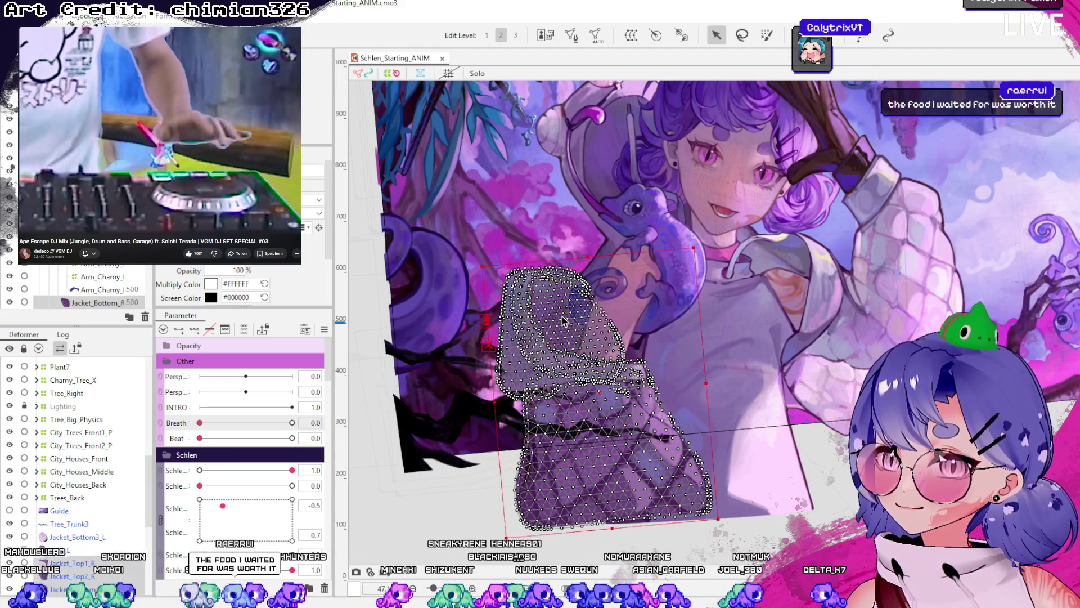
pyautogui.scroll(1, 637, 353)
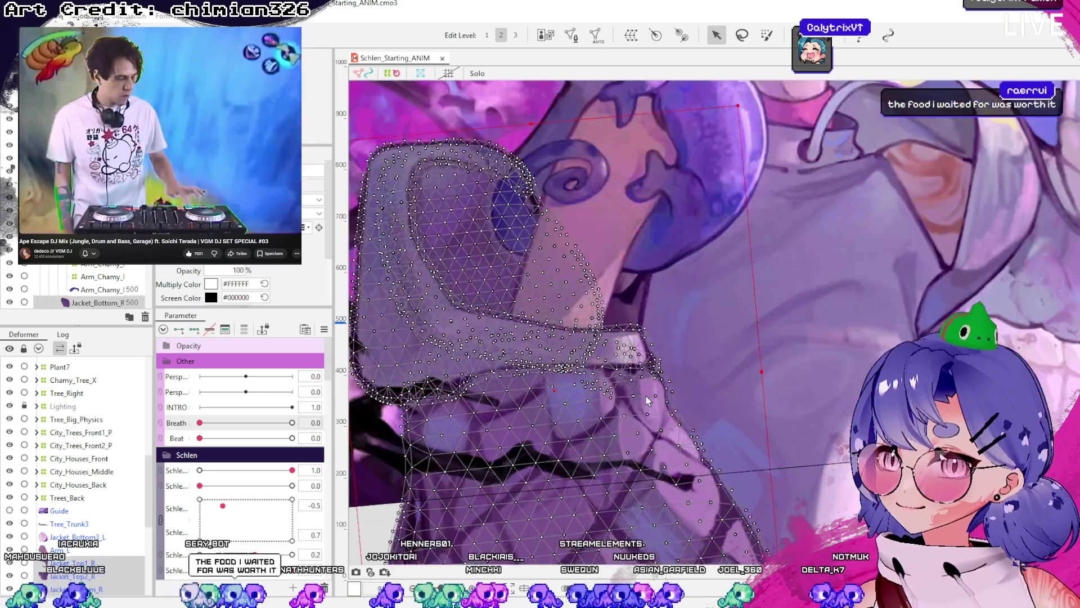
pyautogui.scroll(-2, 506, 366)
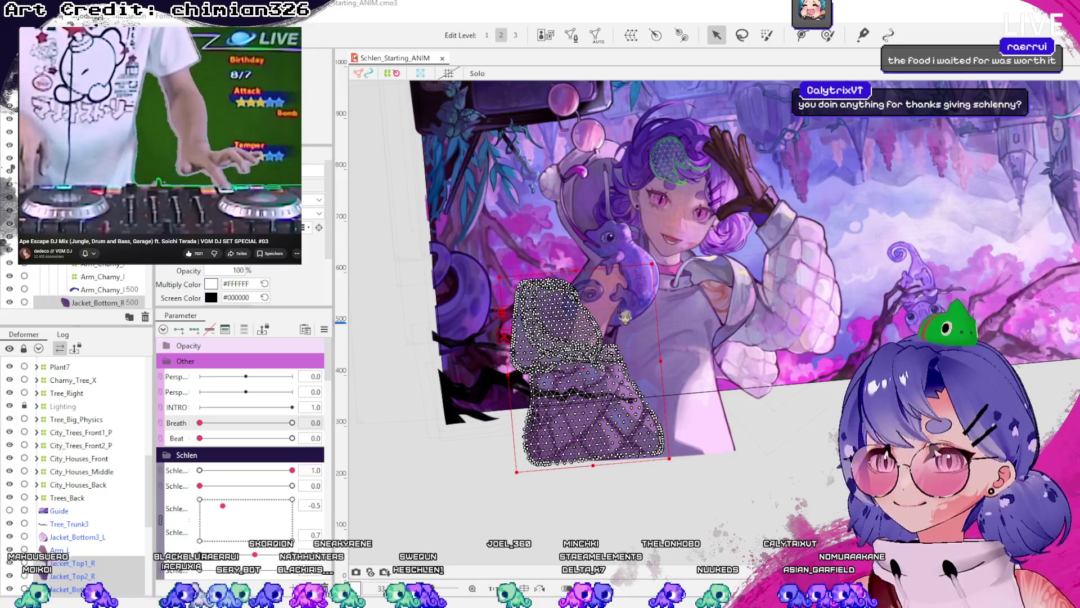
pyautogui.click(615, 476)
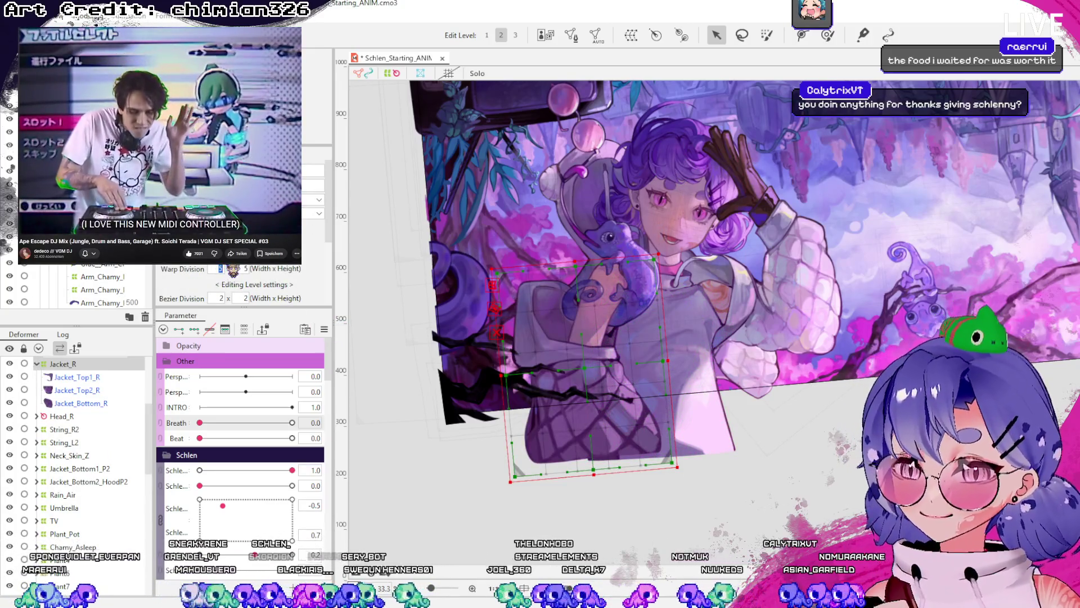
# - Set Jacket_R's warp division to 15 x 15 and save the model
pyautogui.write('10')
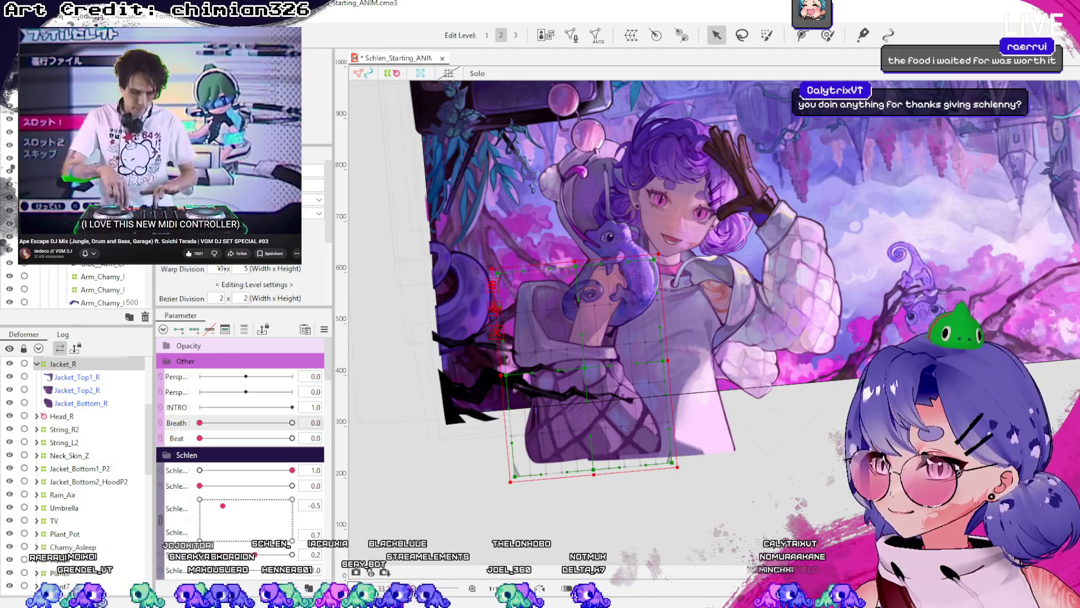
pyautogui.write('15')
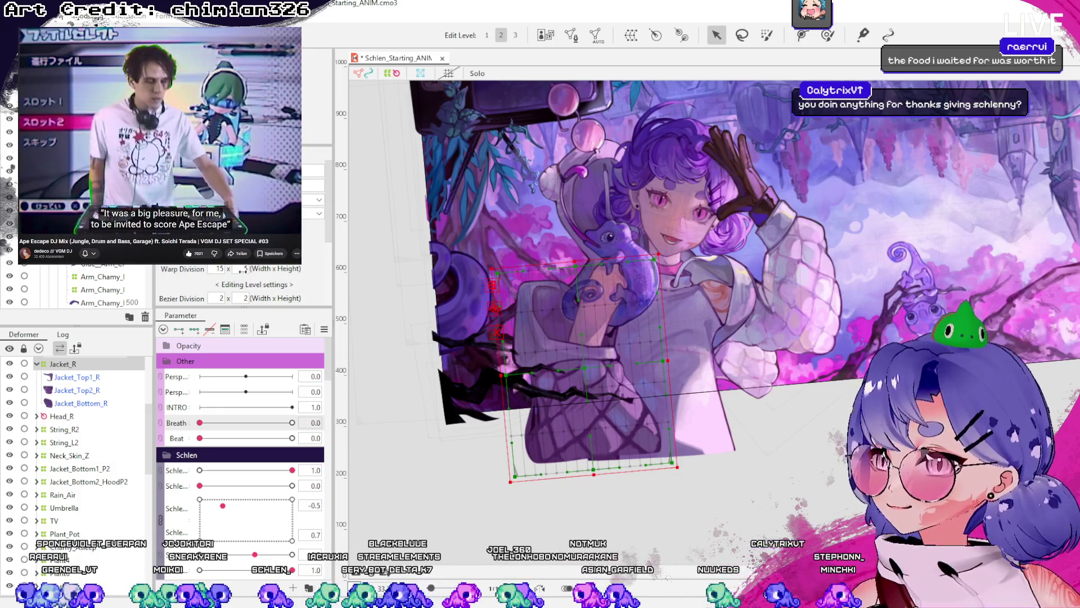
pyautogui.doubleClick(246, 269)
pyautogui.write('15')
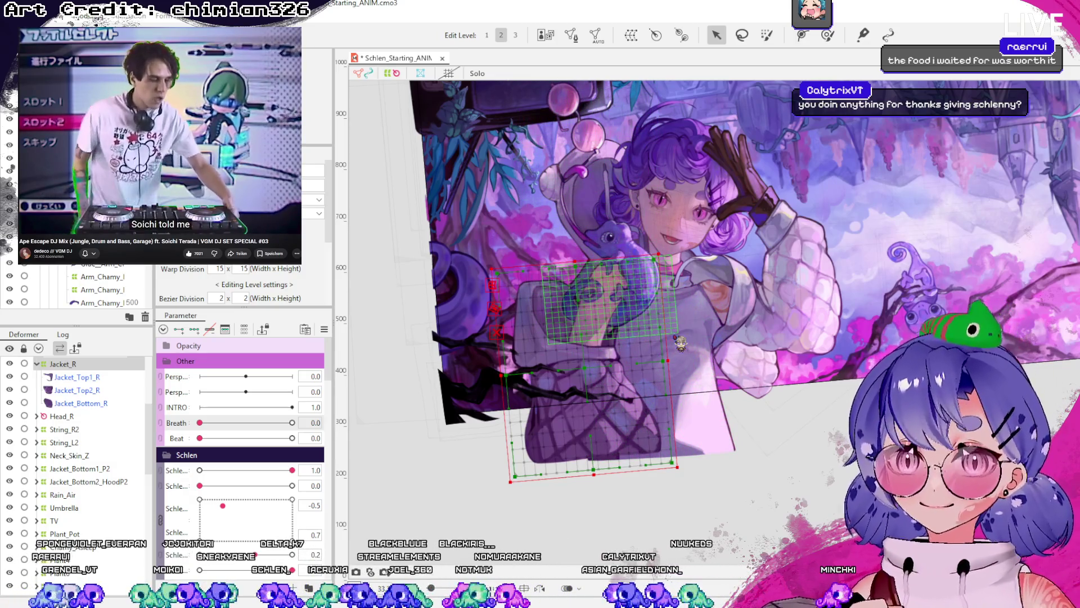
pyautogui.hotkey('ctrl', 's')
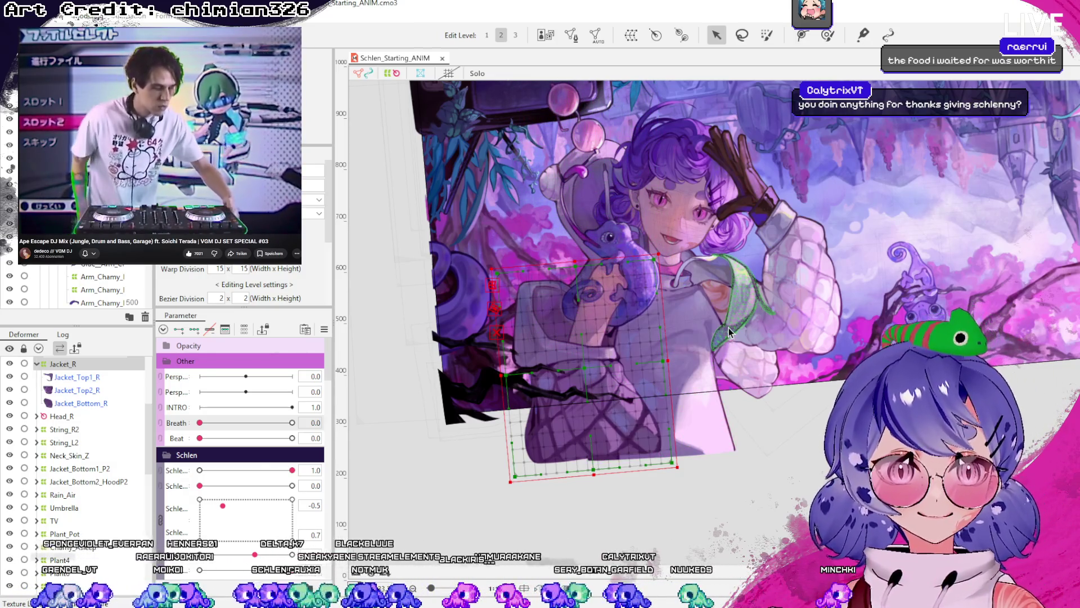
# - Collapse Jacket_R and inspect String_R2, Head_R and the Pullover mesh
pyautogui.scroll(3, 728, 332)
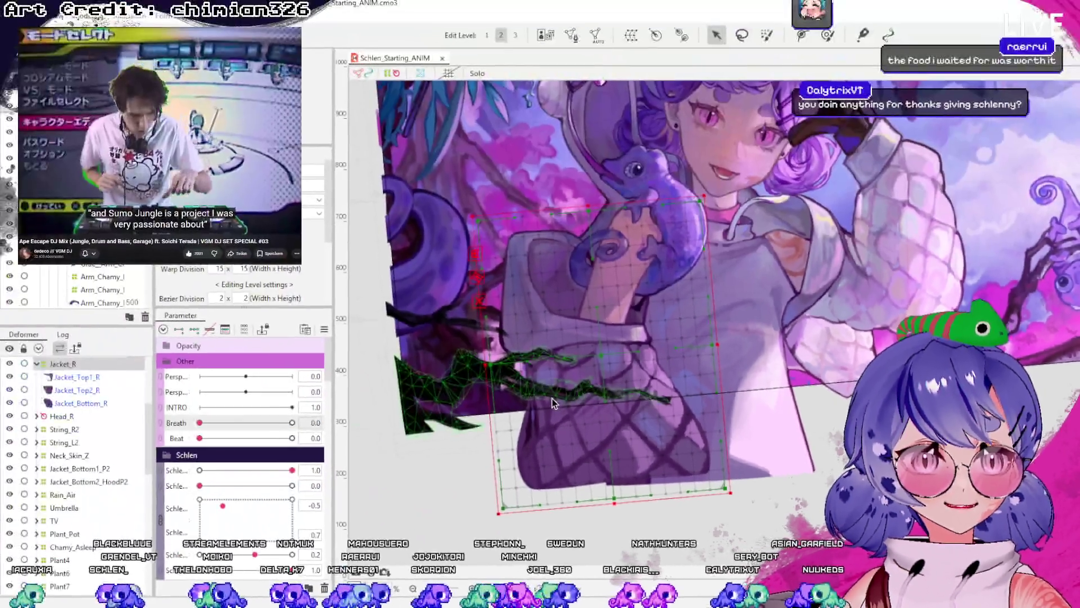
pyautogui.click(552, 398)
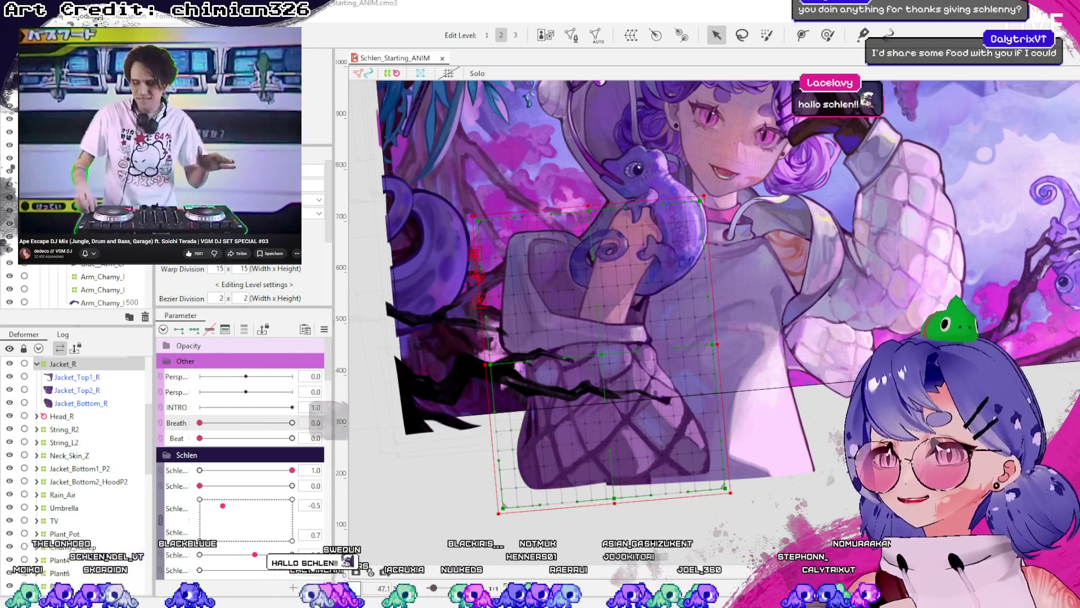
pyautogui.click(36, 364)
pyautogui.click(64, 390)
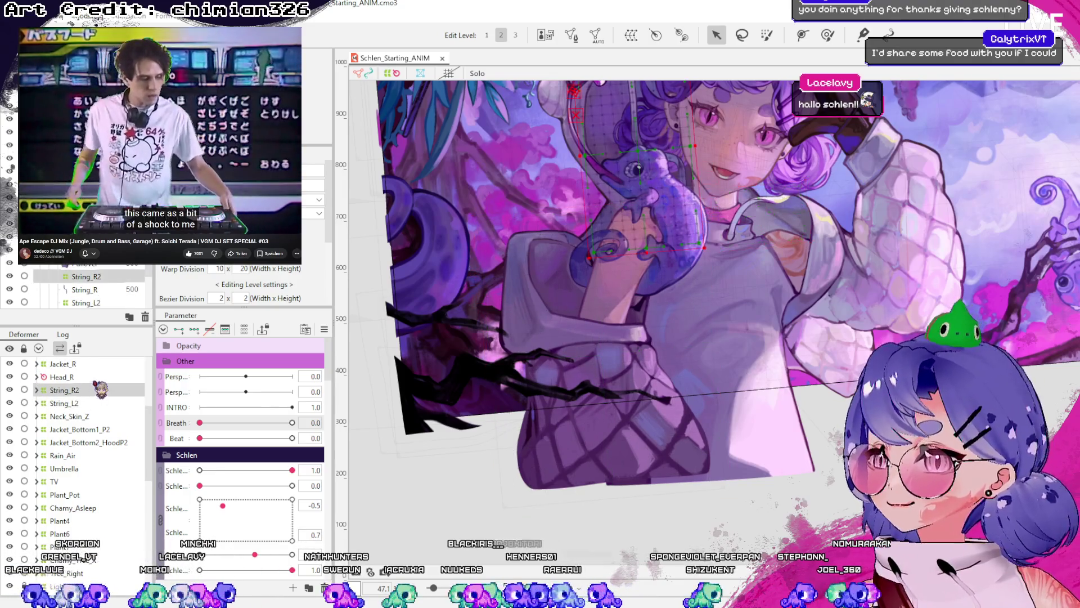
pyautogui.click(59, 377)
pyautogui.scroll(-2, 636, 385)
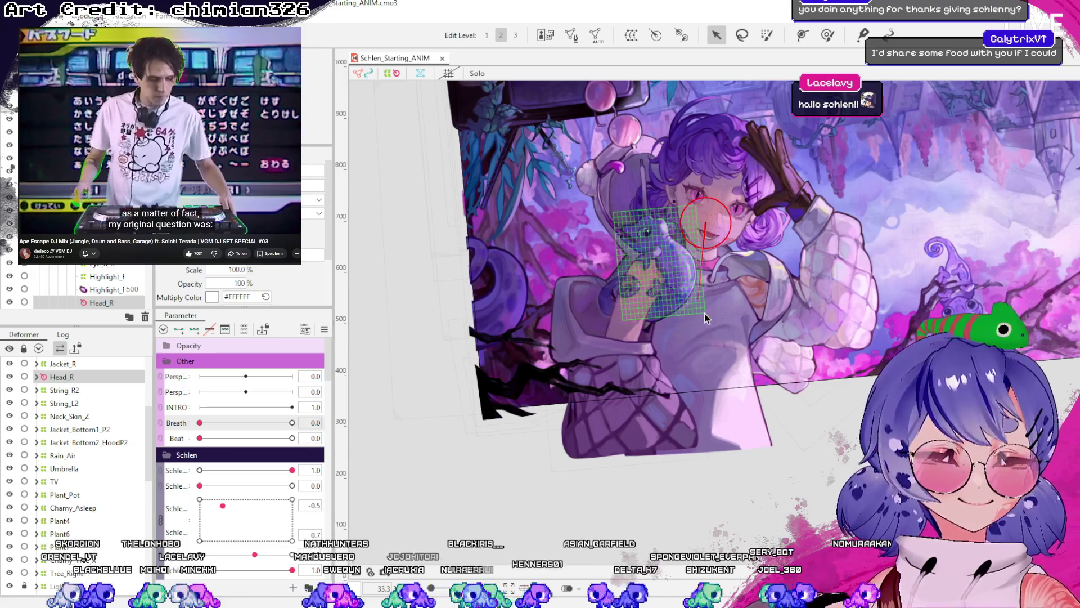
pyautogui.click(723, 323)
# - Select the neck meshes and Neck_Skin_Z, adding Neck_Bottom and Pullover to the selection
pyautogui.scroll(3, 705, 296)
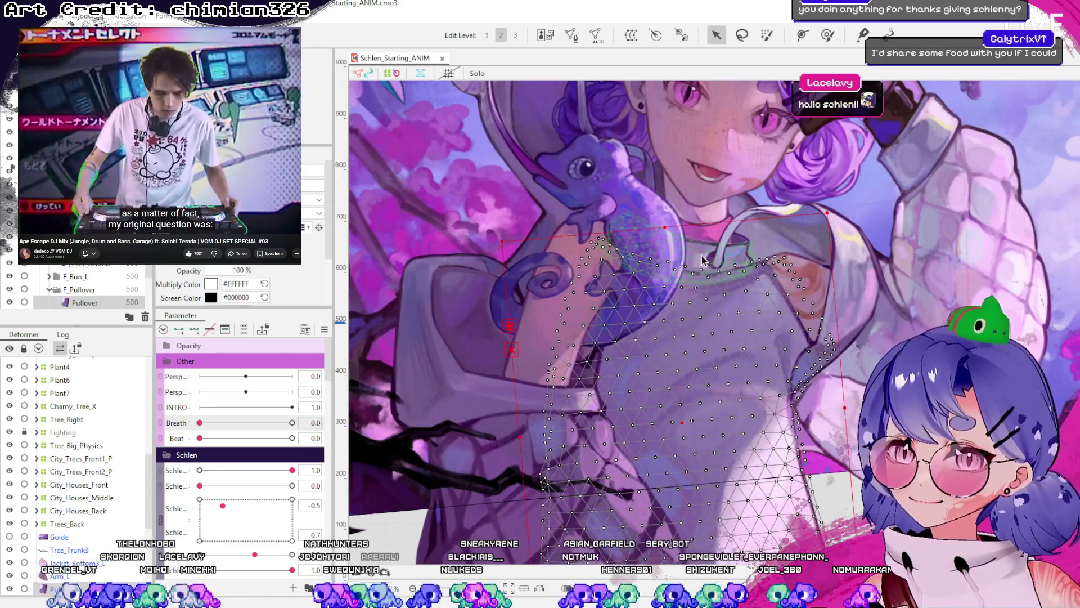
pyautogui.click(702, 260)
pyautogui.click(712, 235)
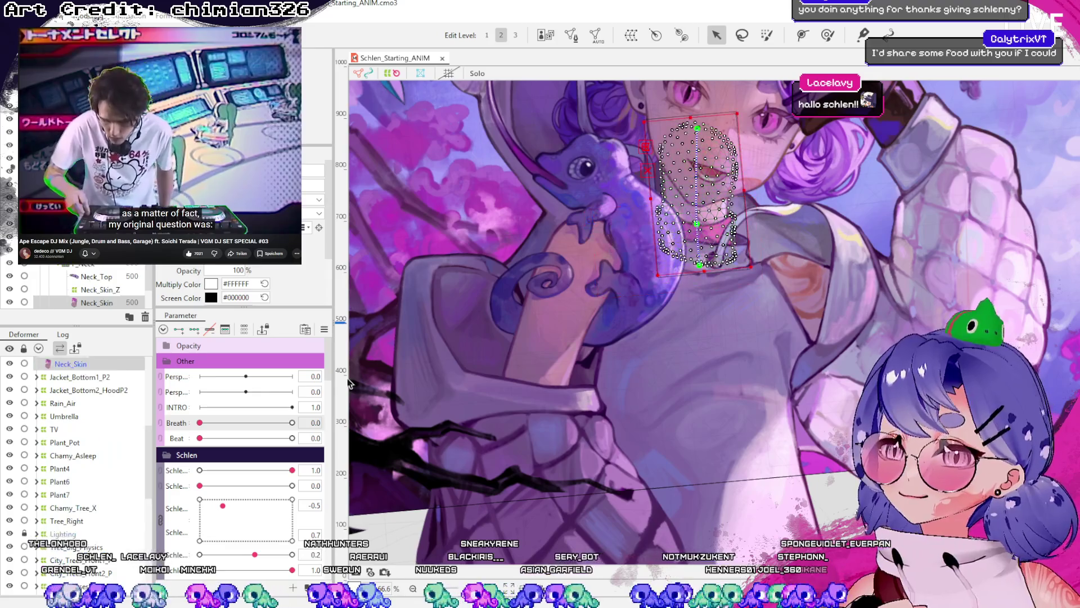
pyautogui.scroll(5, 698, 268)
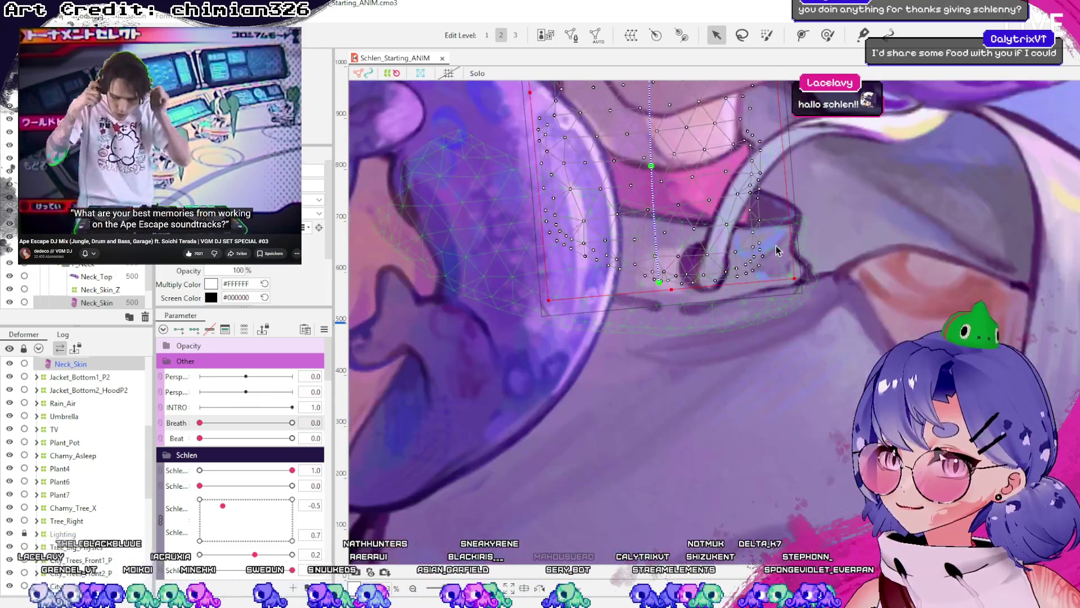
pyautogui.click(776, 251)
pyautogui.scroll(-3, 643, 230)
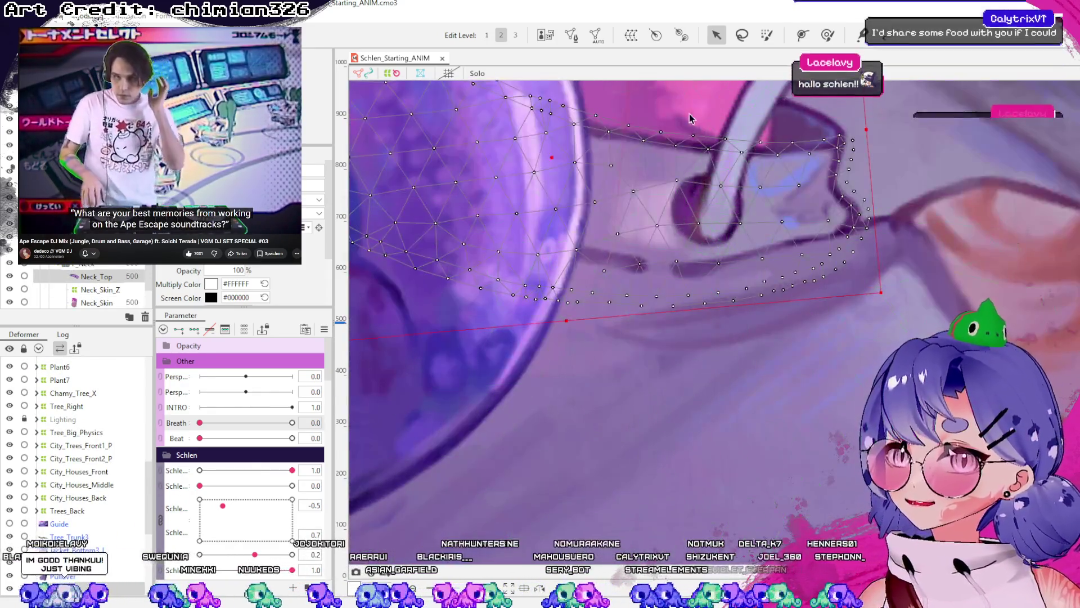
pyautogui.click(643, 231)
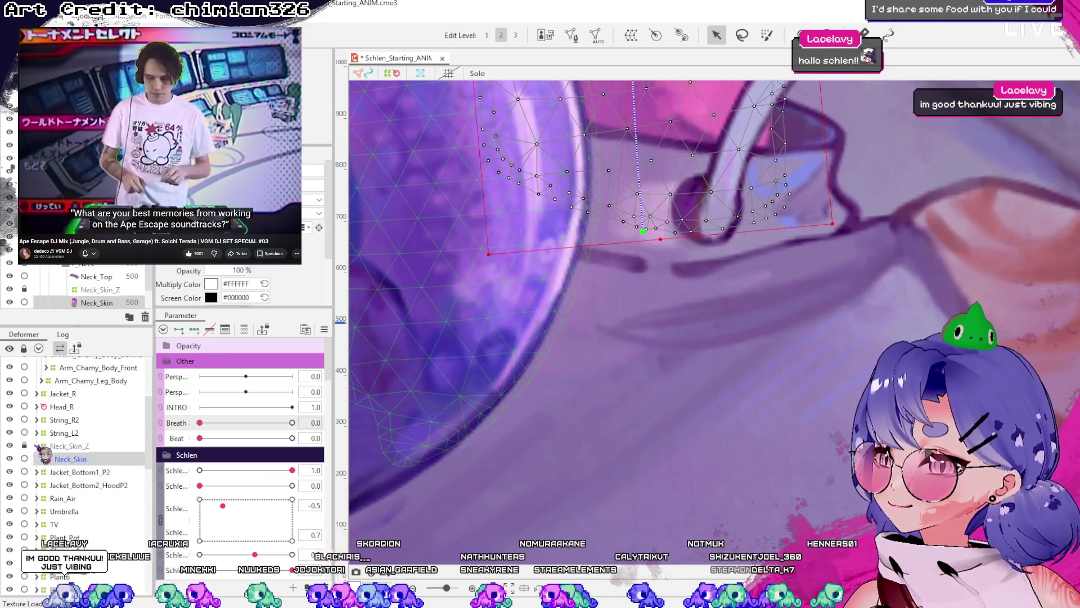
pyautogui.click(743, 332)
pyautogui.click(453, 438)
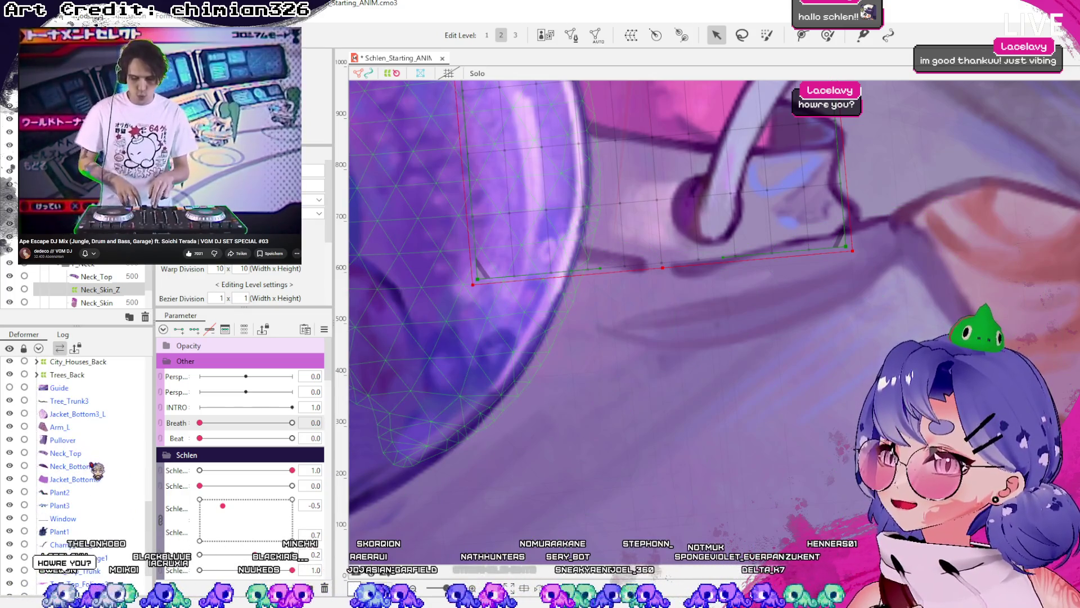
pyautogui.keyDown('ctrl'); pyautogui.click(81, 467); pyautogui.keyUp('ctrl')
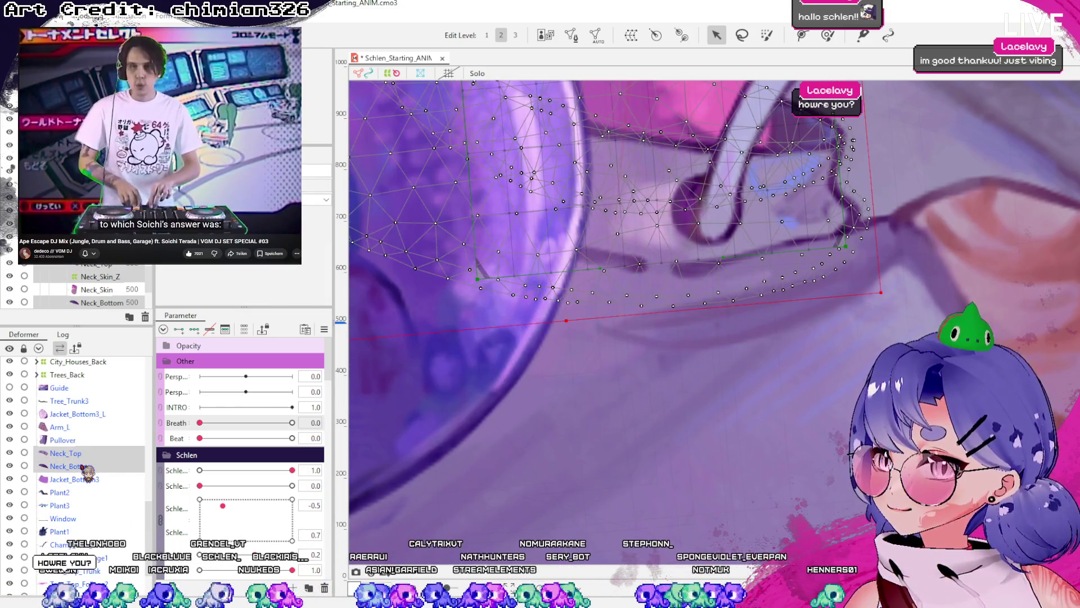
pyautogui.scroll(-5, 587, 285)
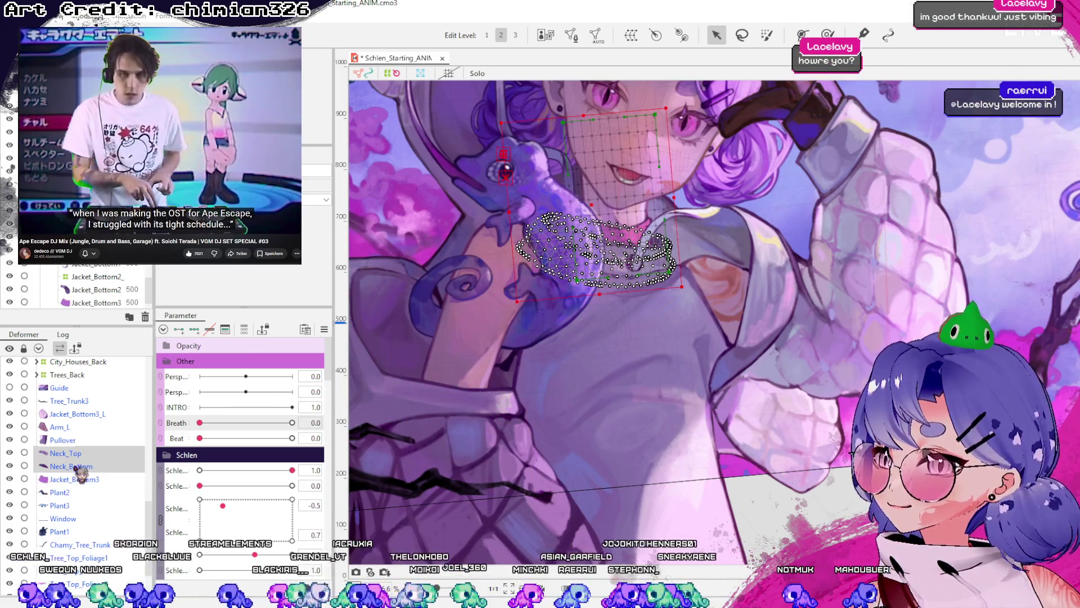
pyautogui.keyDown('ctrl'); pyautogui.click(65, 440); pyautogui.keyUp('ctrl')
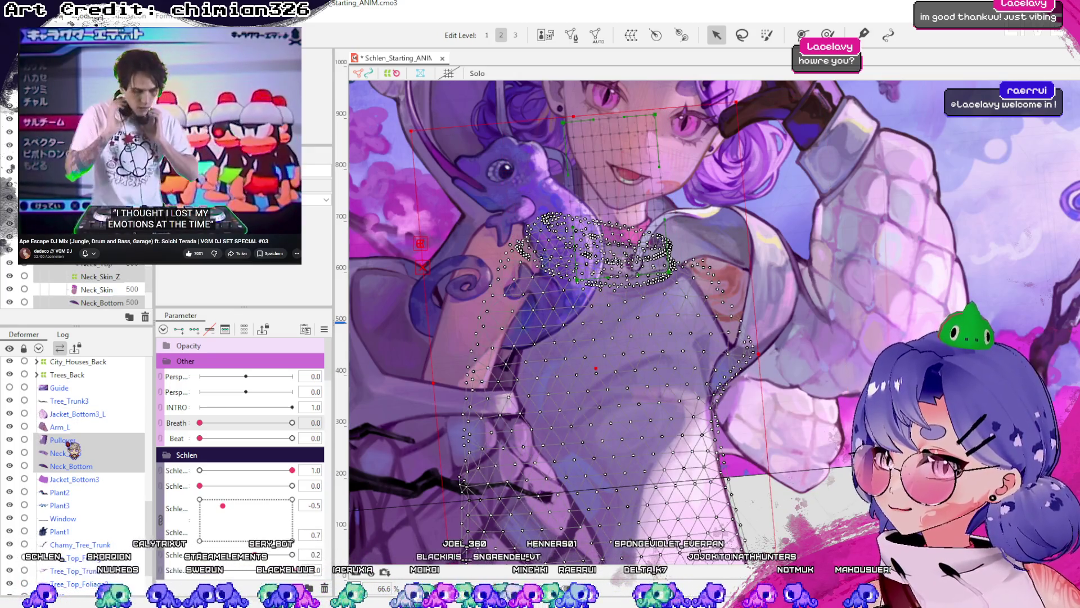
pyautogui.keyDown('ctrl'); pyautogui.click(66, 428); pyautogui.keyUp('ctrl')
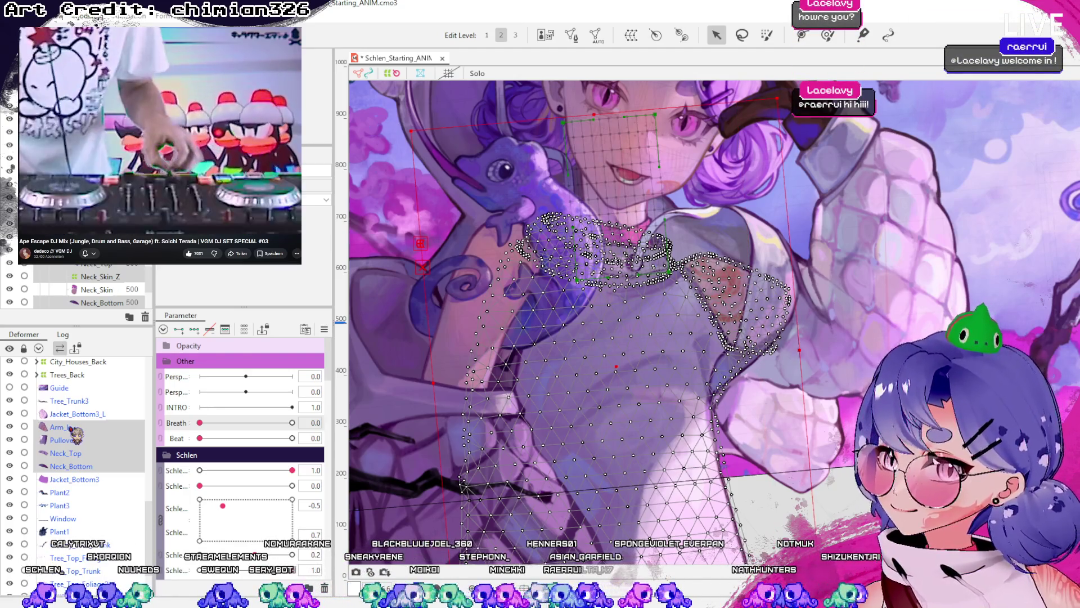
pyautogui.scroll(-1, 79, 438)
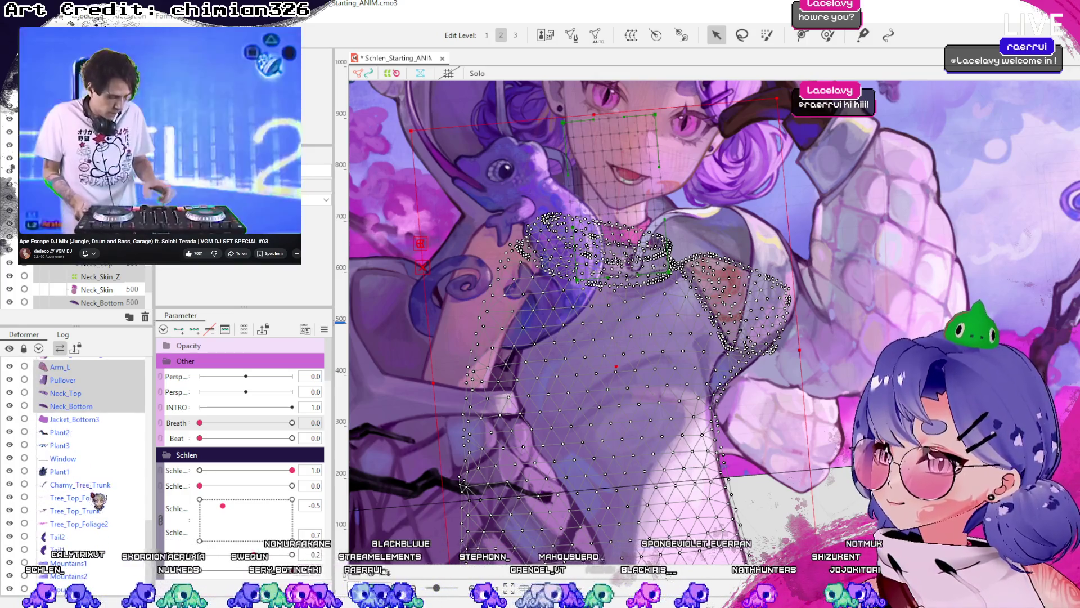
pyautogui.scroll(-5, 109, 515)
pyautogui.scroll(2, 110, 515)
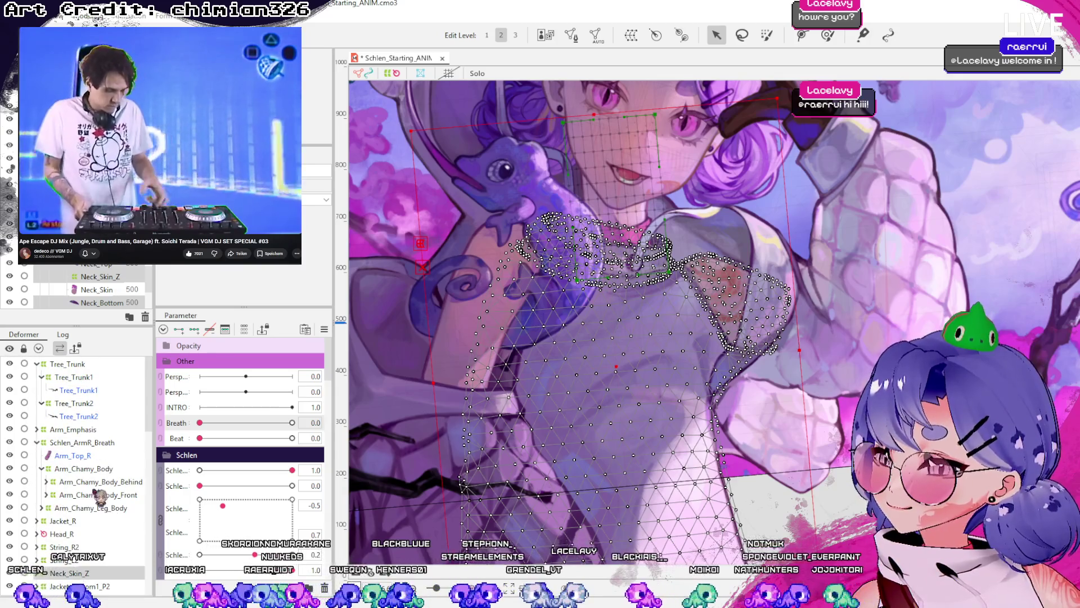
pyautogui.click(36, 442)
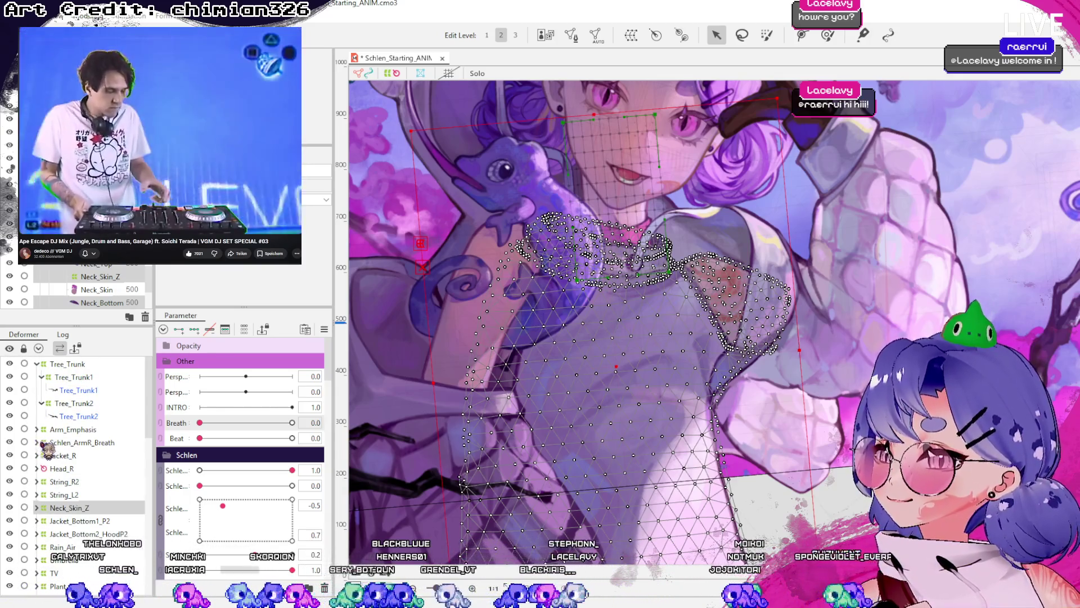
pyautogui.click(81, 443)
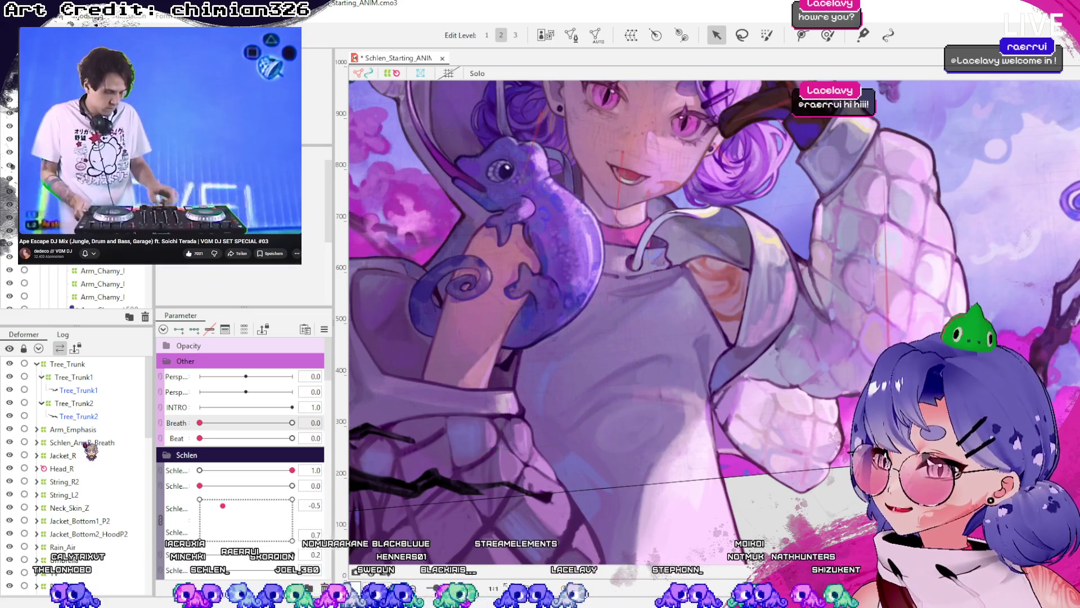
pyautogui.click(80, 430)
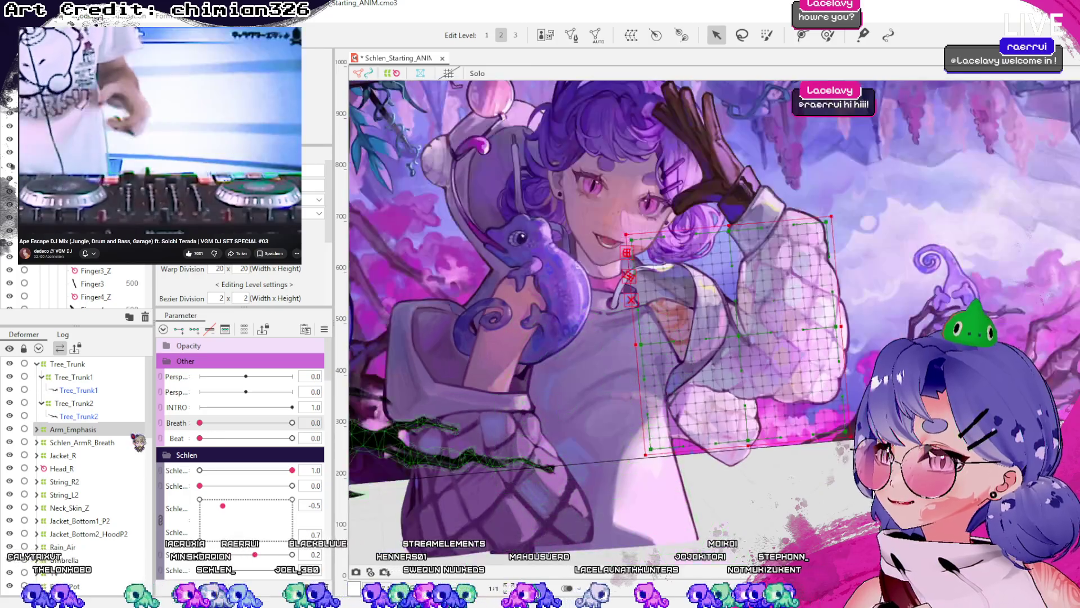
pyautogui.click(36, 364)
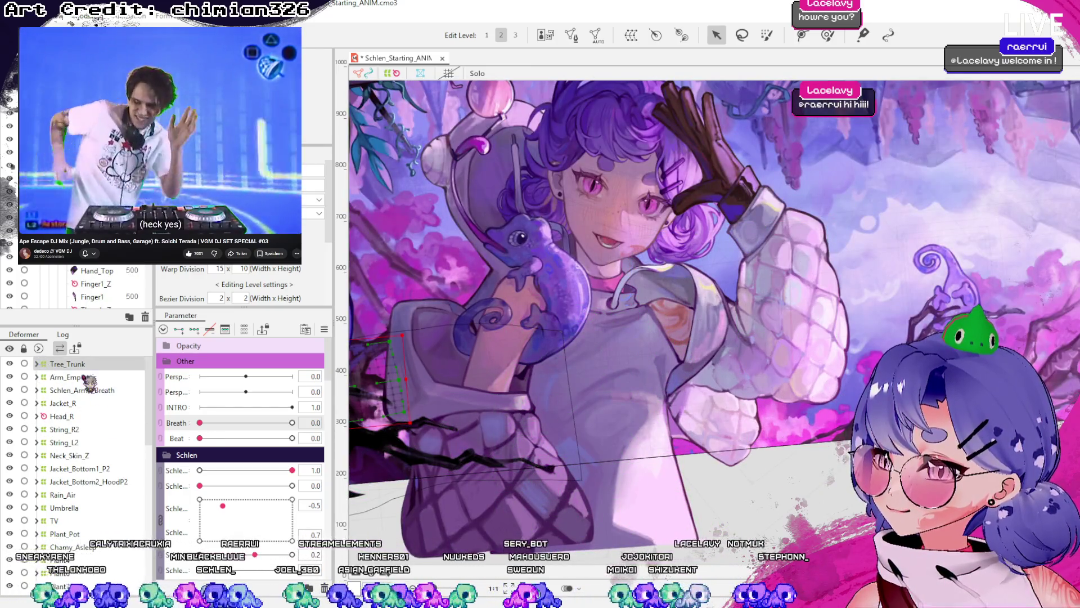
pyautogui.click(85, 391)
pyautogui.click(62, 416)
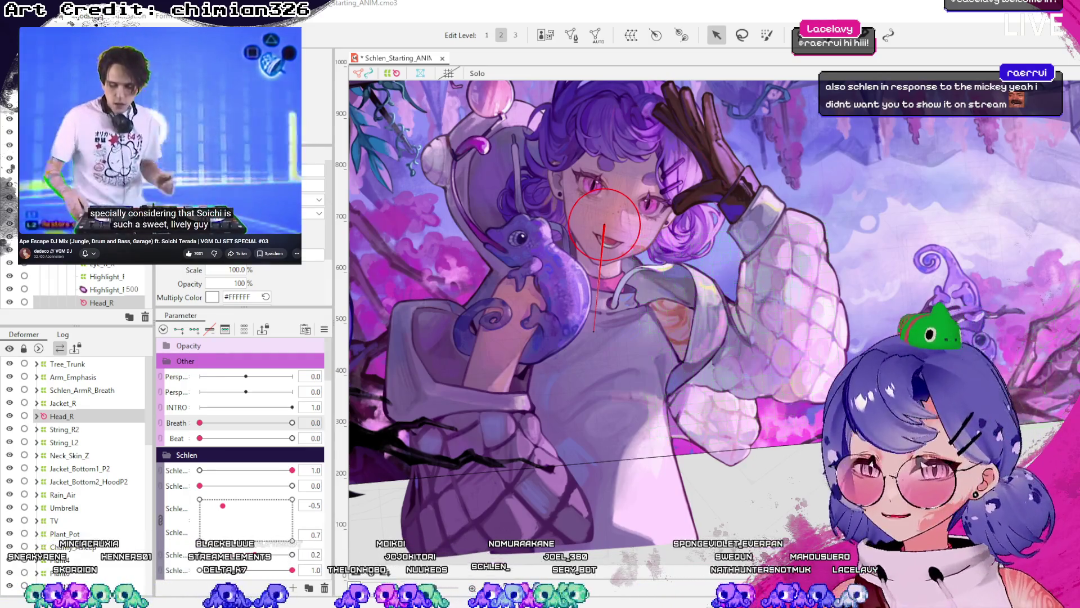
pyautogui.click(79, 429)
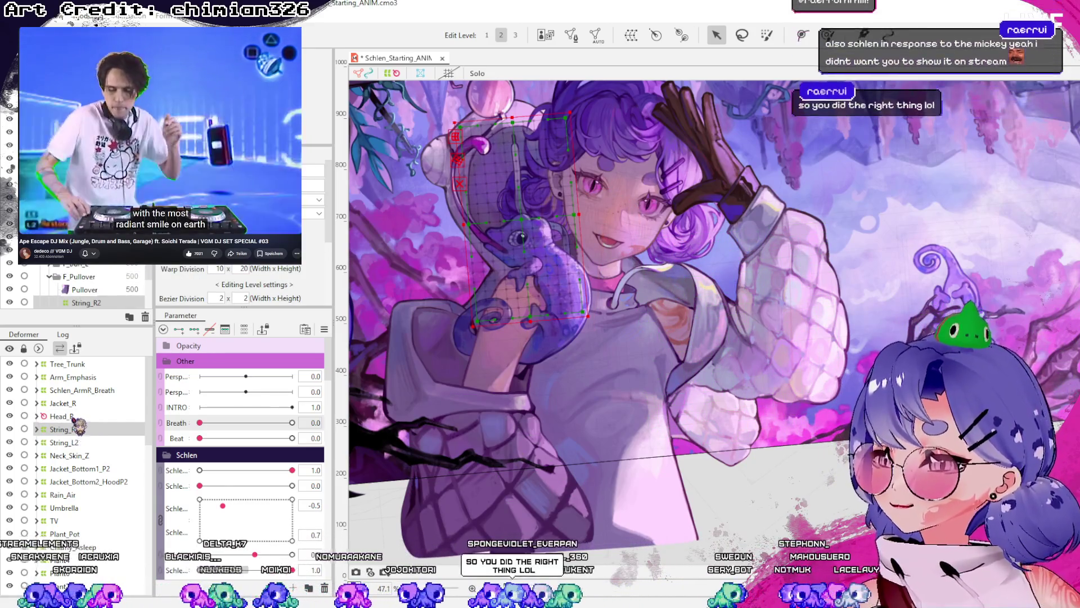
pyautogui.click(79, 416)
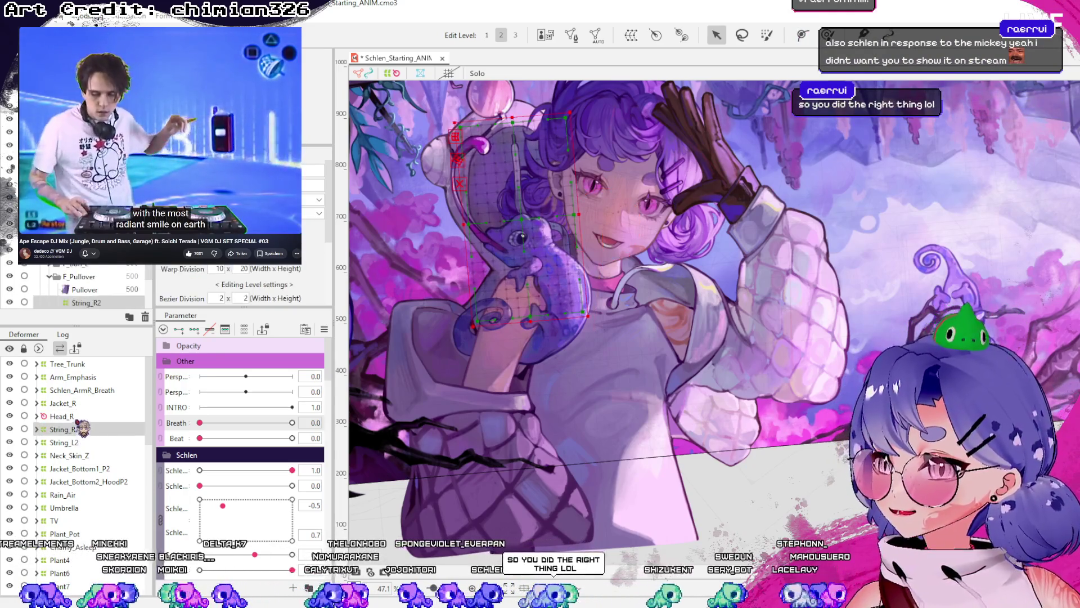
pyautogui.click(79, 429)
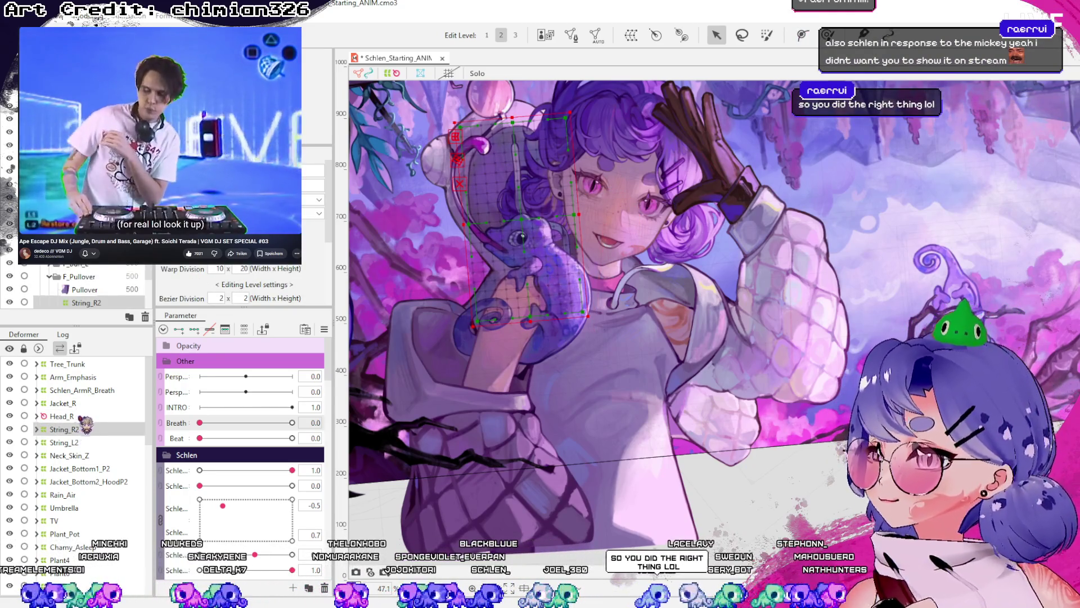
pyautogui.click(79, 442)
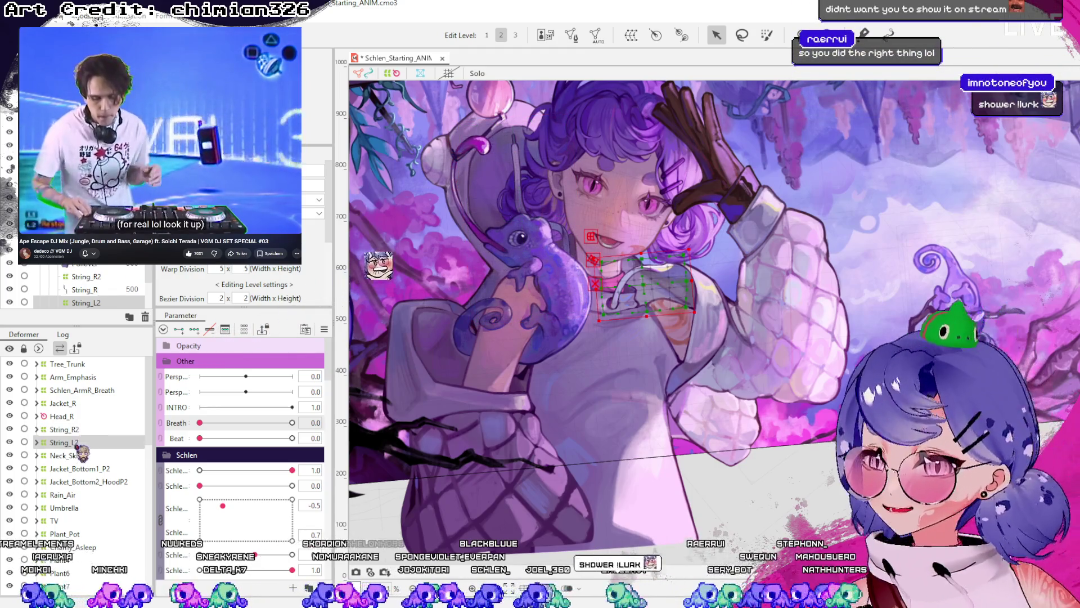
pyautogui.click(79, 456)
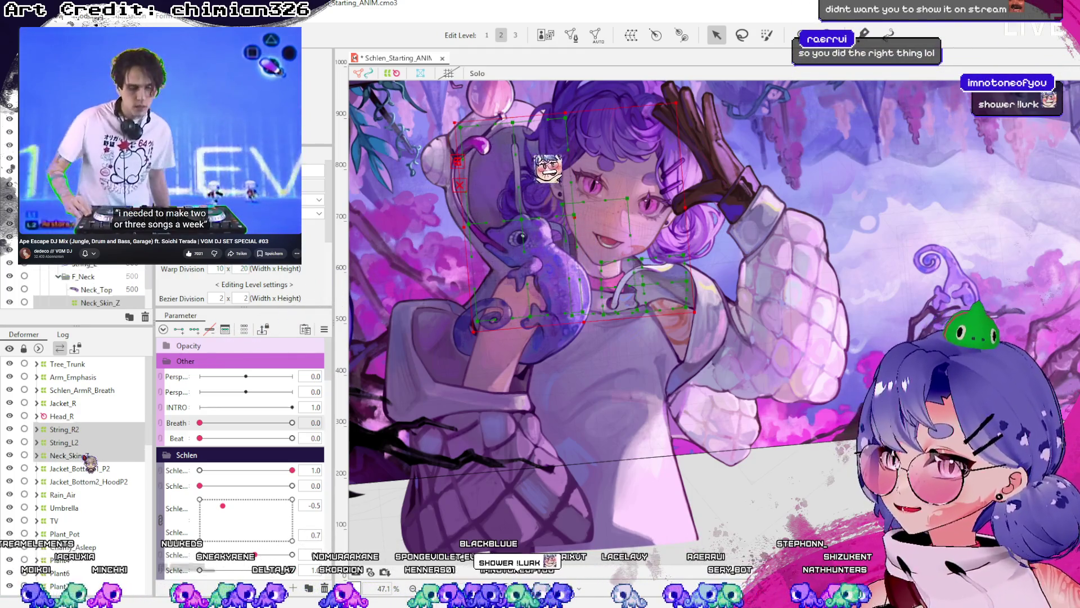
pyautogui.click(90, 469)
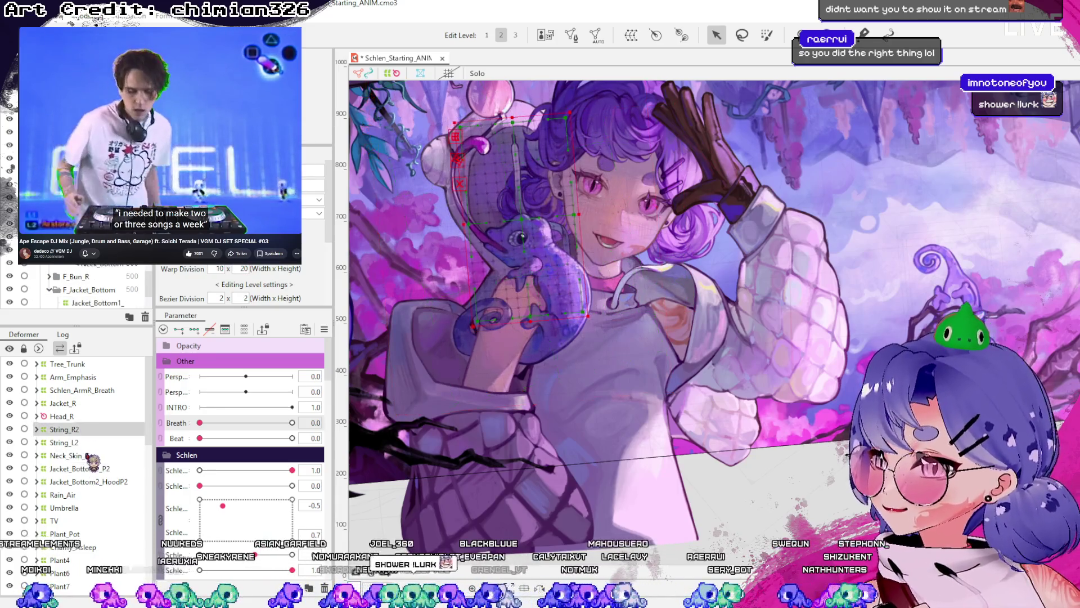
pyautogui.scroll(-5, 99, 461)
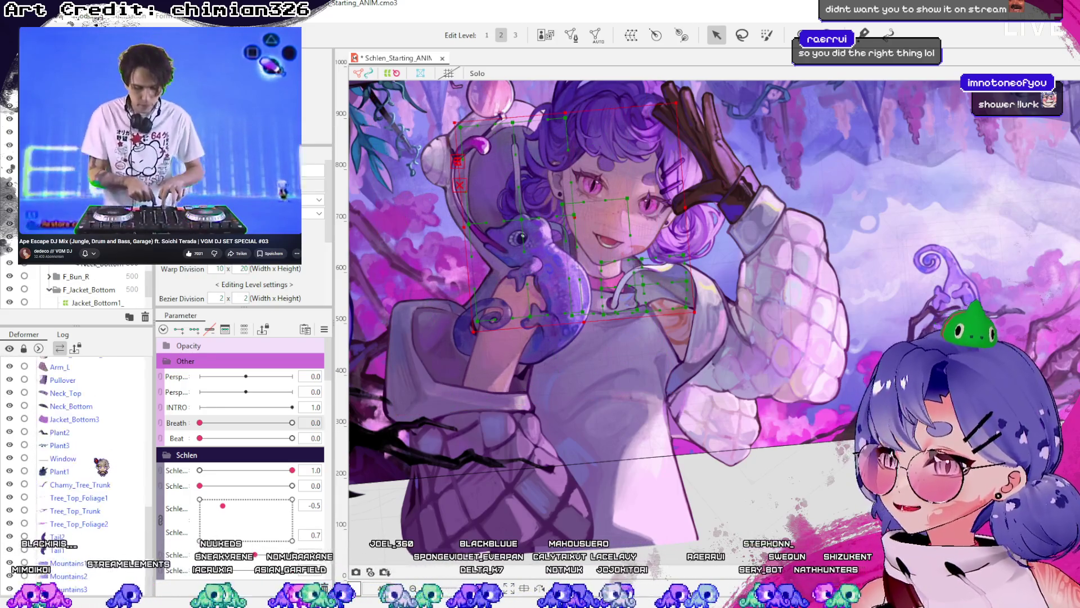
pyautogui.scroll(3, 87, 445)
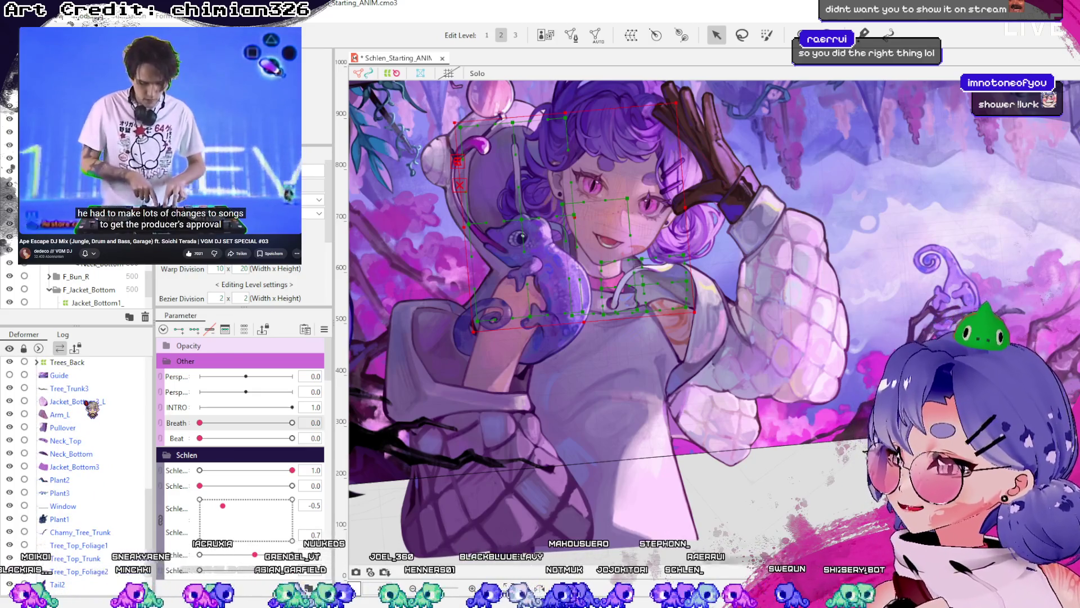
pyautogui.scroll(3, 85, 287)
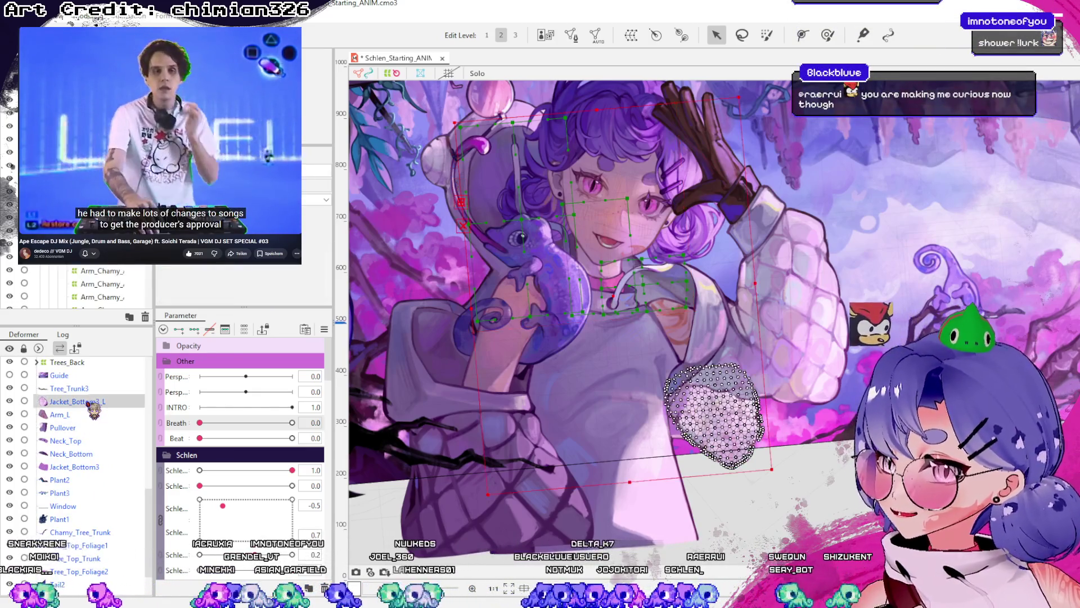
# - Select Arm_L, Pullover, Neck_Top and Neck_Bottom and parent them to the Pullover warp deformer
pyautogui.moveTo(78, 417); pyautogui.dragTo(77, 444)
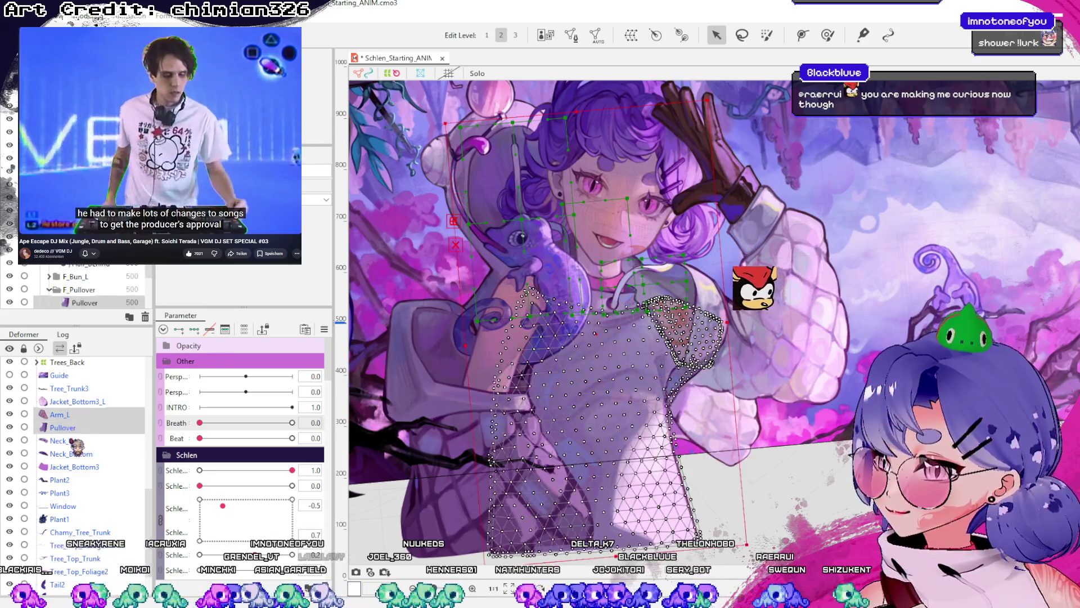
pyautogui.keyDown('ctrl'); pyautogui.click(80, 454); pyautogui.keyUp('ctrl')
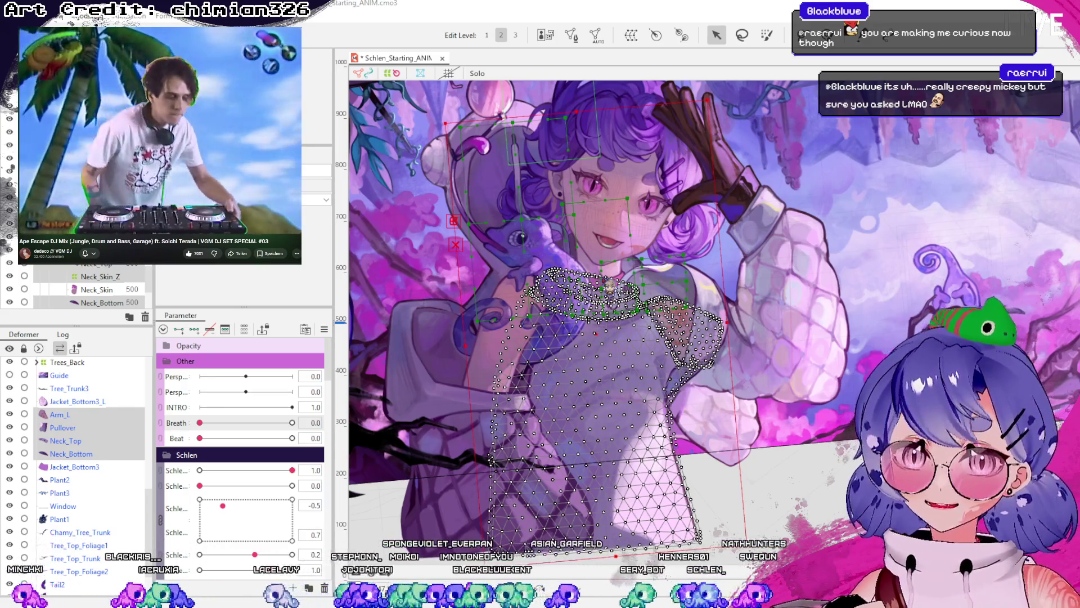
pyautogui.click(723, 361)
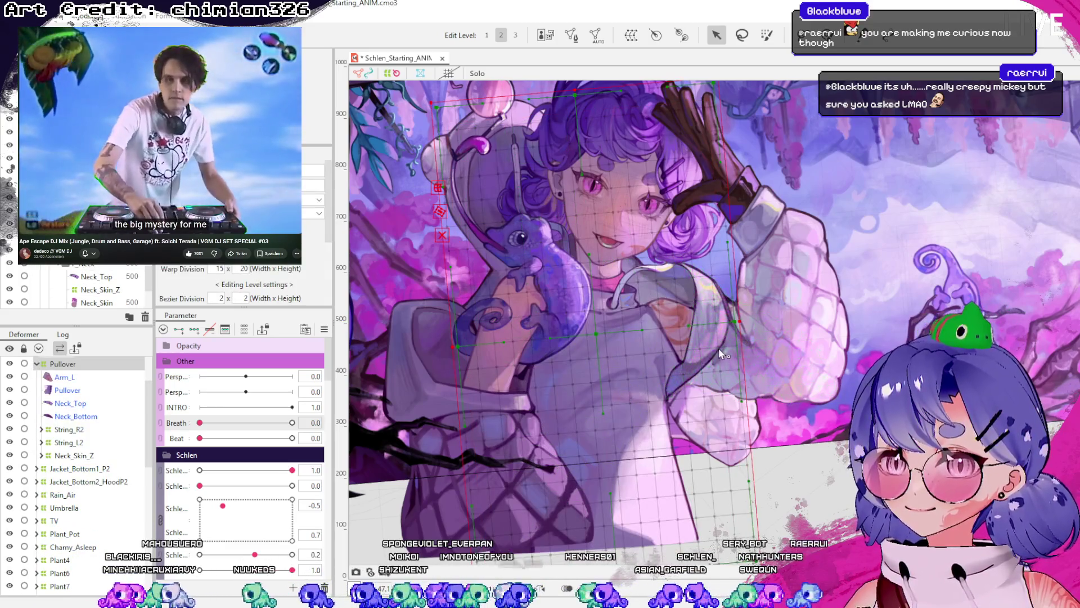
pyautogui.scroll(-3, 720, 354)
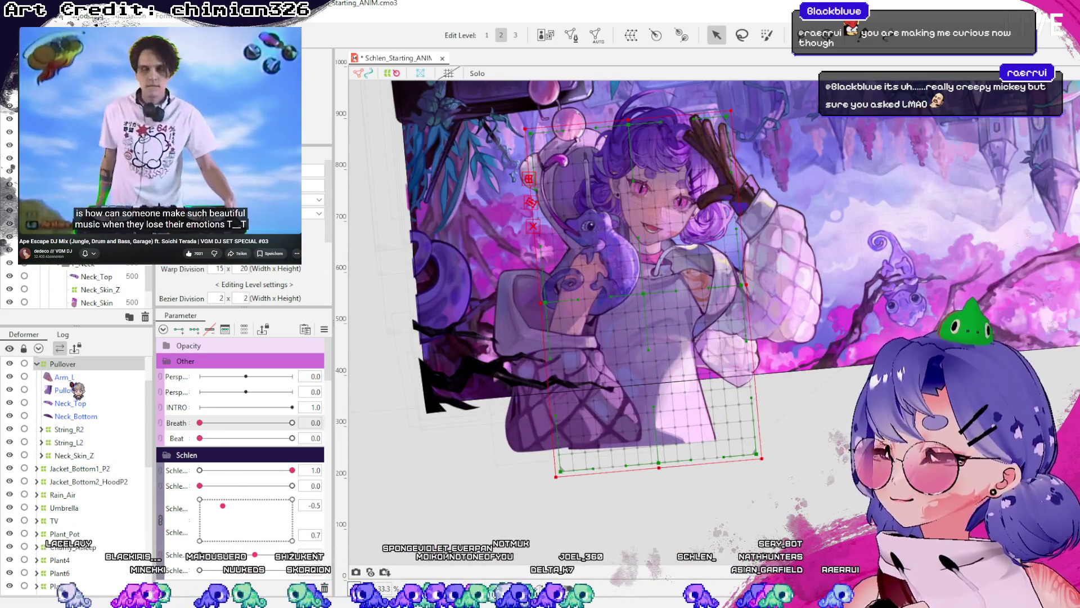
pyautogui.click(37, 364)
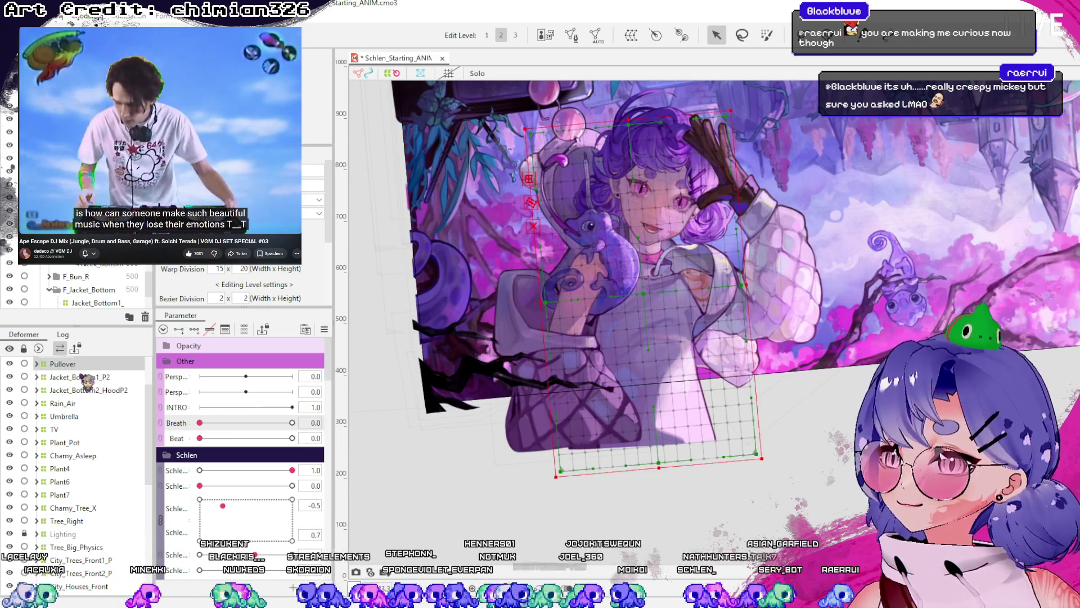
# - Select Jacket_Bottom1_P2 and Jacket_Bottom2_HoodP2 and inspect their jacket meshes
pyautogui.click(84, 377)
pyautogui.moveTo(615, 235); pyautogui.dragTo(587, 220)
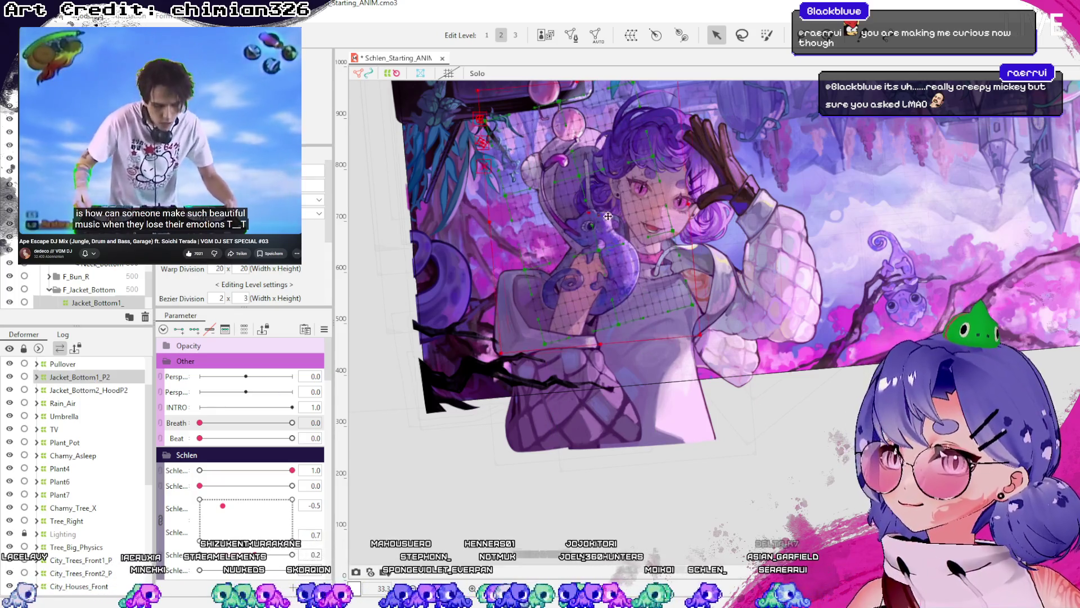
pyautogui.click(586, 220)
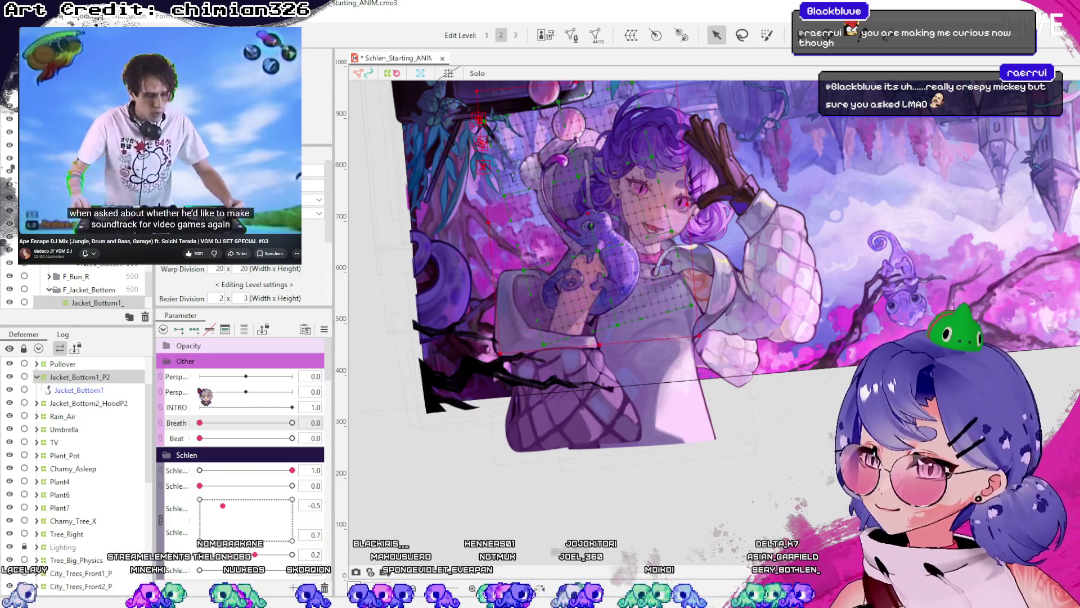
pyautogui.click(37, 377)
pyautogui.click(107, 394)
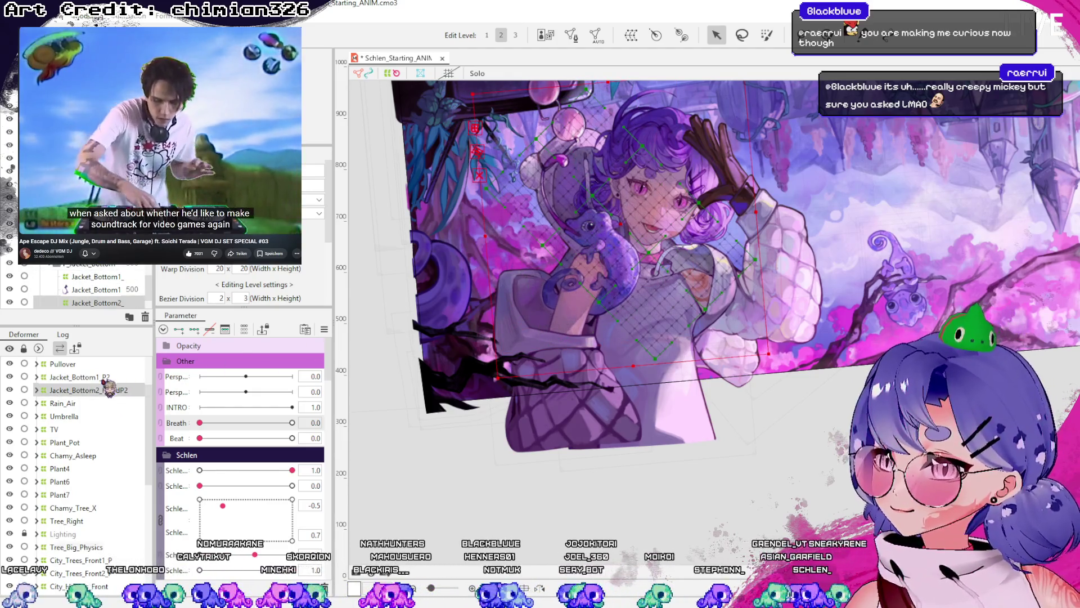
pyautogui.keyDown('ctrl'); pyautogui.click(145, 377); pyautogui.keyUp('ctrl')
pyautogui.click(618, 225)
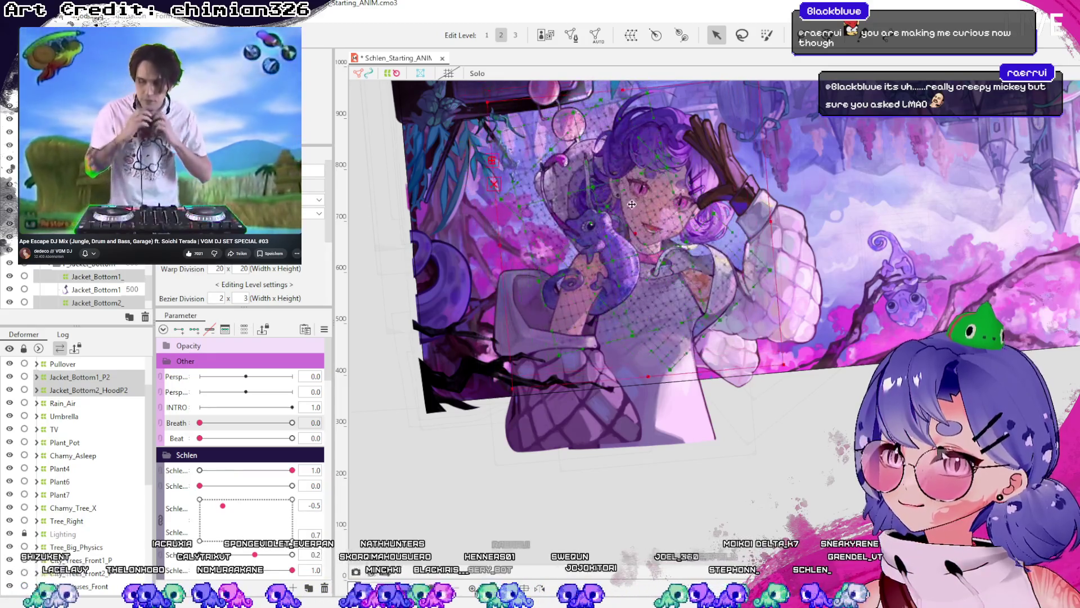
pyautogui.click(36, 377)
# - Ctrl-select both lower-jacket deformers and wrap them in a new Jacket_Bottom parent deformer
pyautogui.click(37, 389)
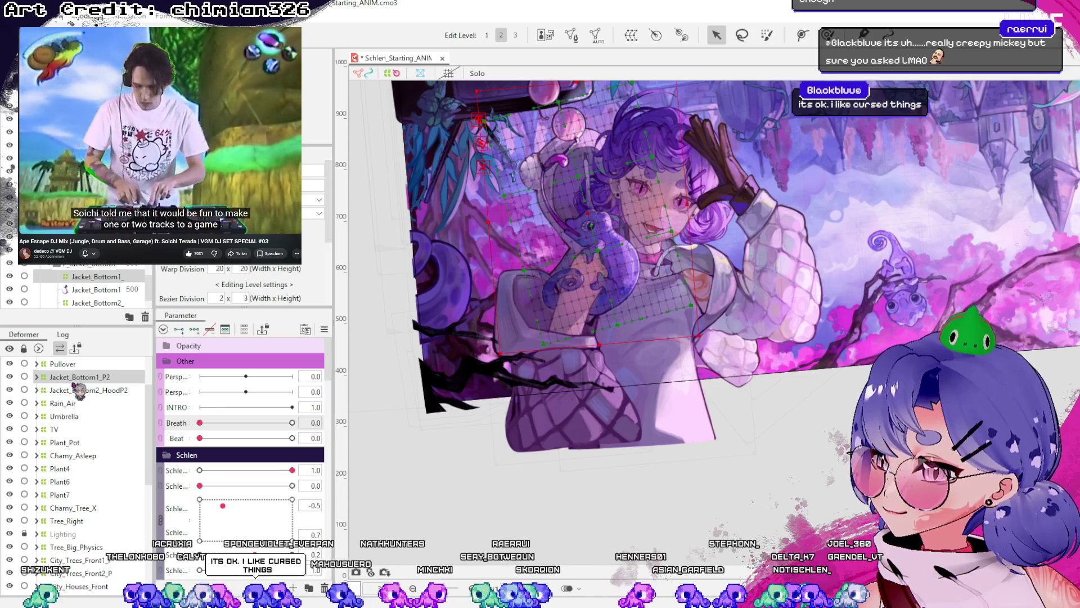
pyautogui.click(82, 390)
pyautogui.keyDown('ctrl'); pyautogui.click(79, 377); pyautogui.keyUp('ctrl')
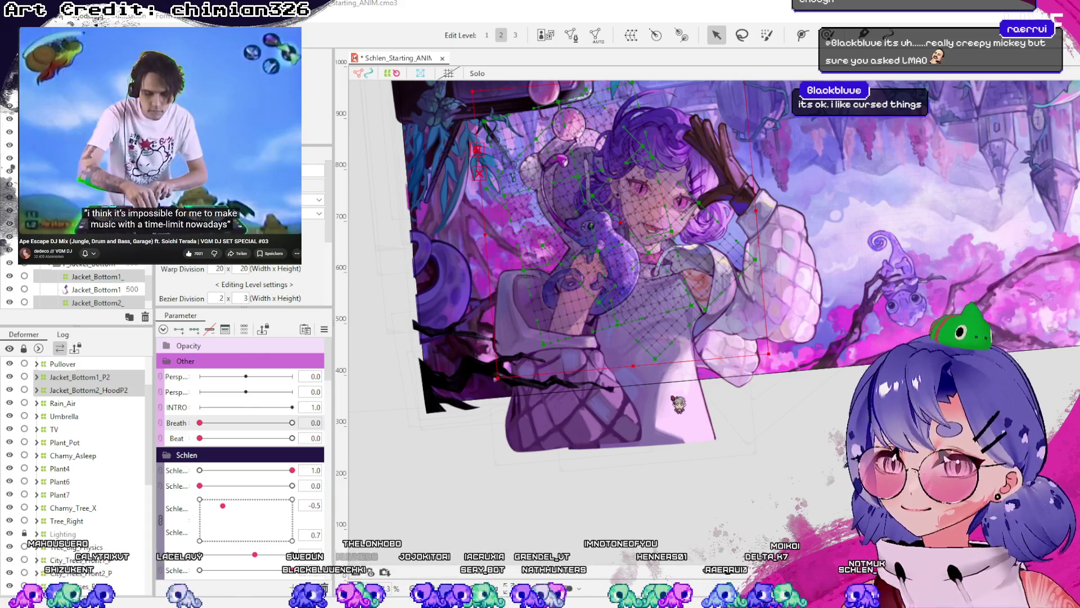
pyautogui.press('Return')
pyautogui.click(84, 377)
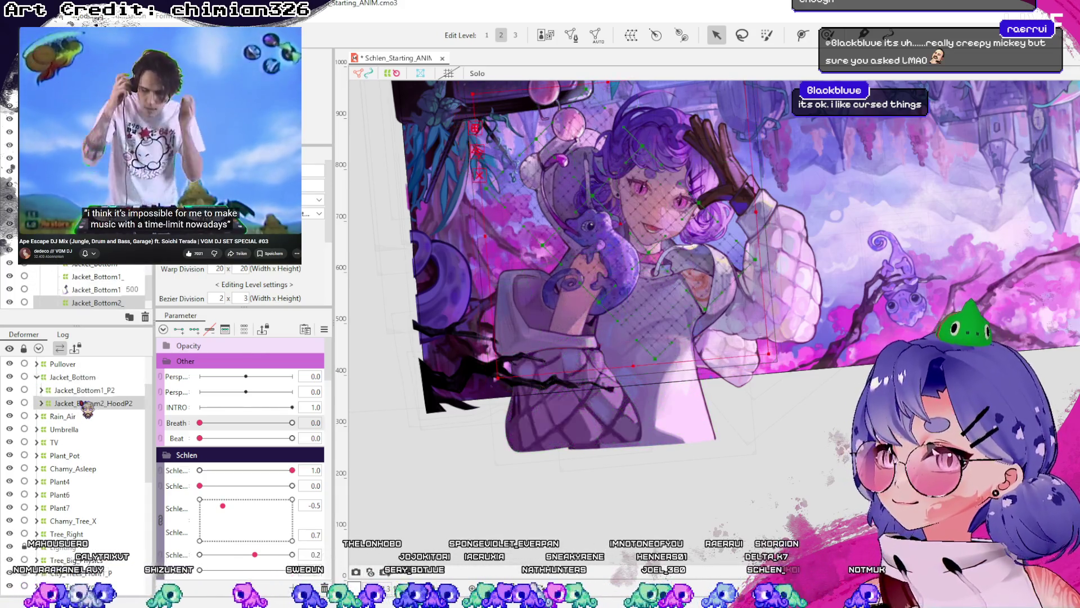
pyautogui.scroll(-2, 660, 353)
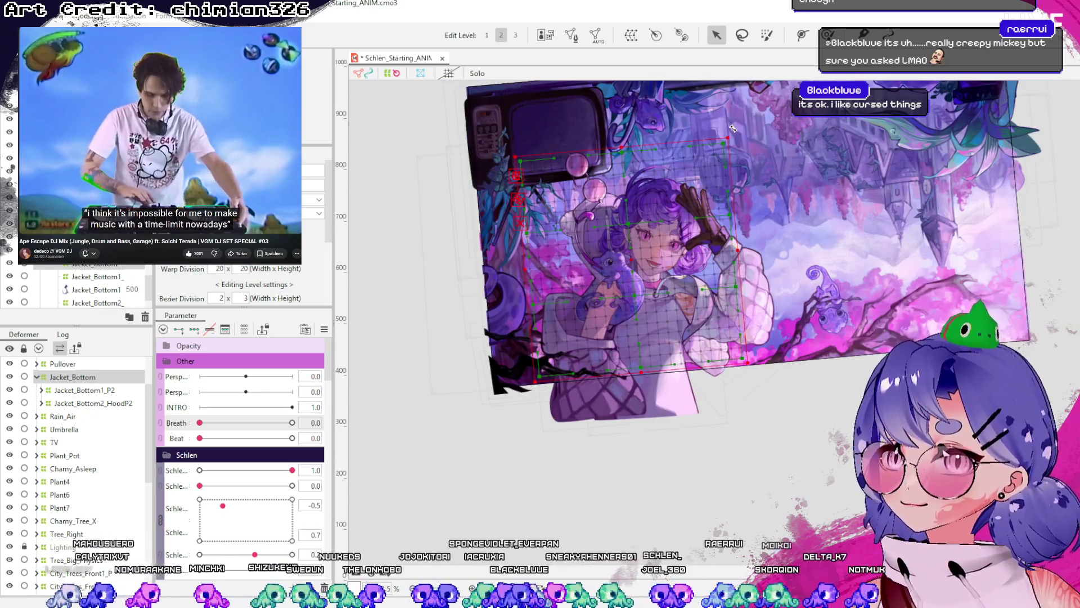
pyautogui.moveTo(732, 128); pyautogui.dragTo(751, 169)
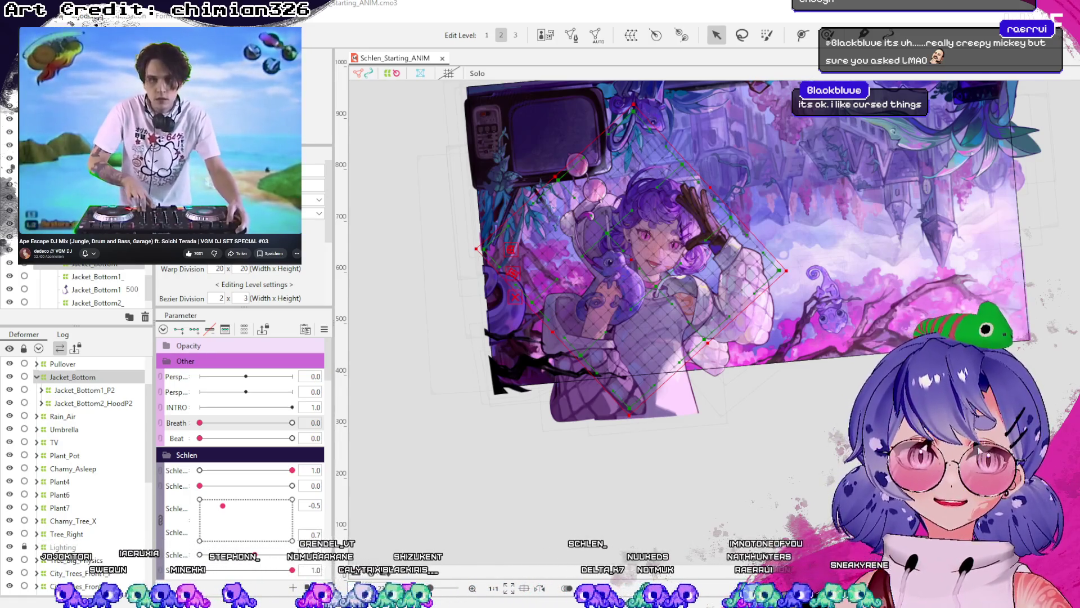
pyautogui.scroll(2, 648, 309)
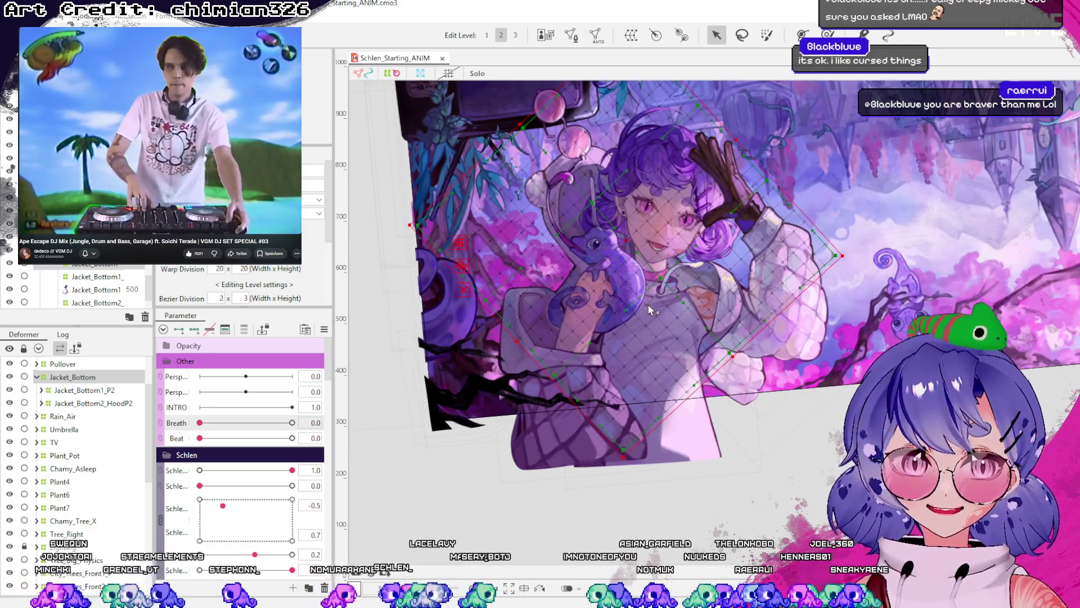
pyautogui.click(647, 304)
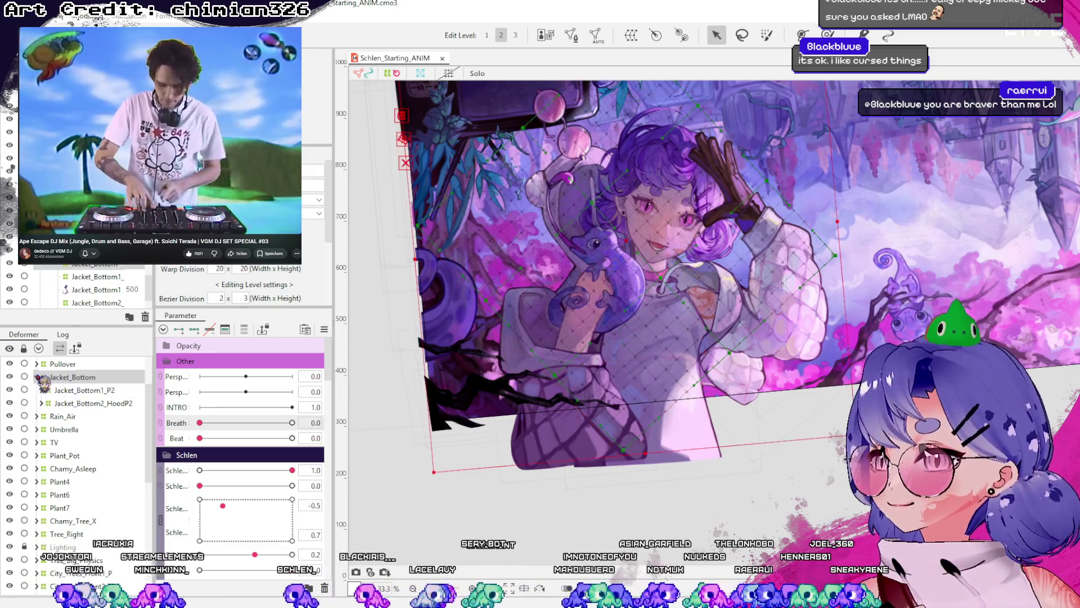
pyautogui.click(37, 377)
pyautogui.click(67, 415)
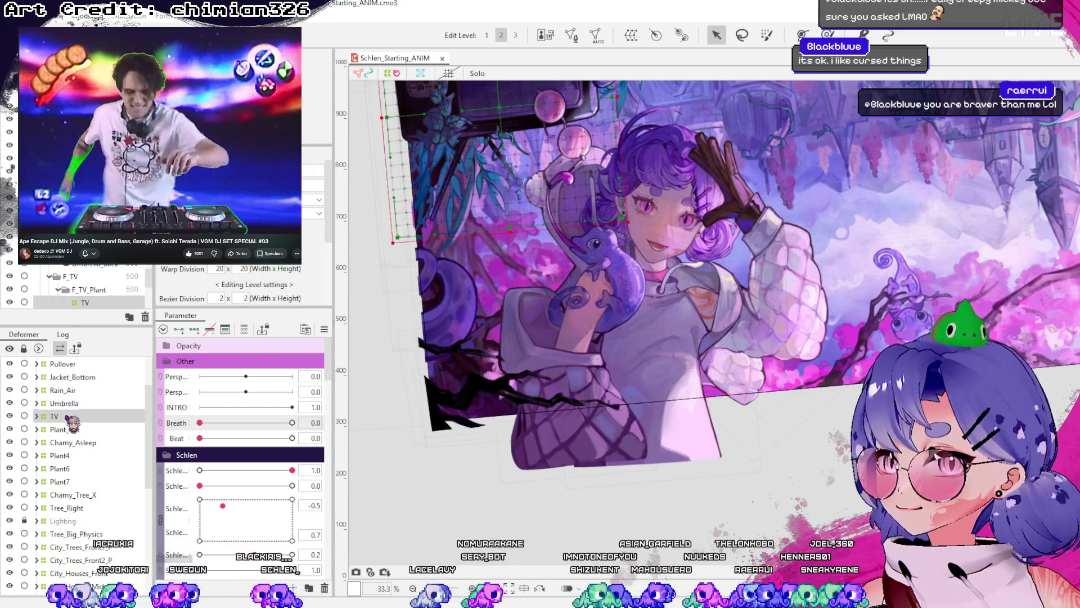
pyautogui.click(78, 430)
pyautogui.click(85, 455)
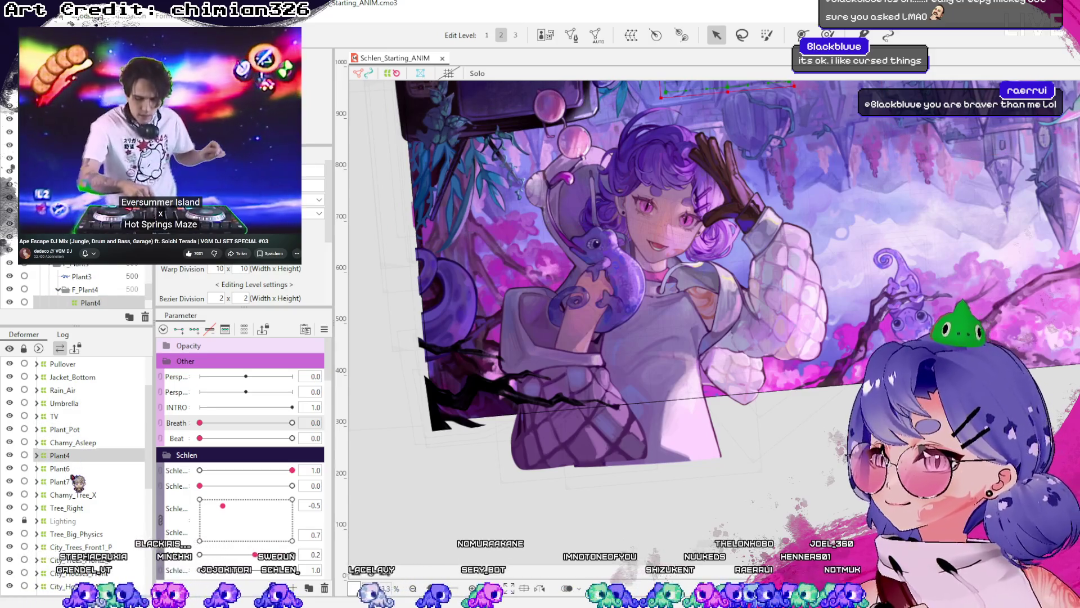
pyautogui.click(74, 494)
pyautogui.click(87, 508)
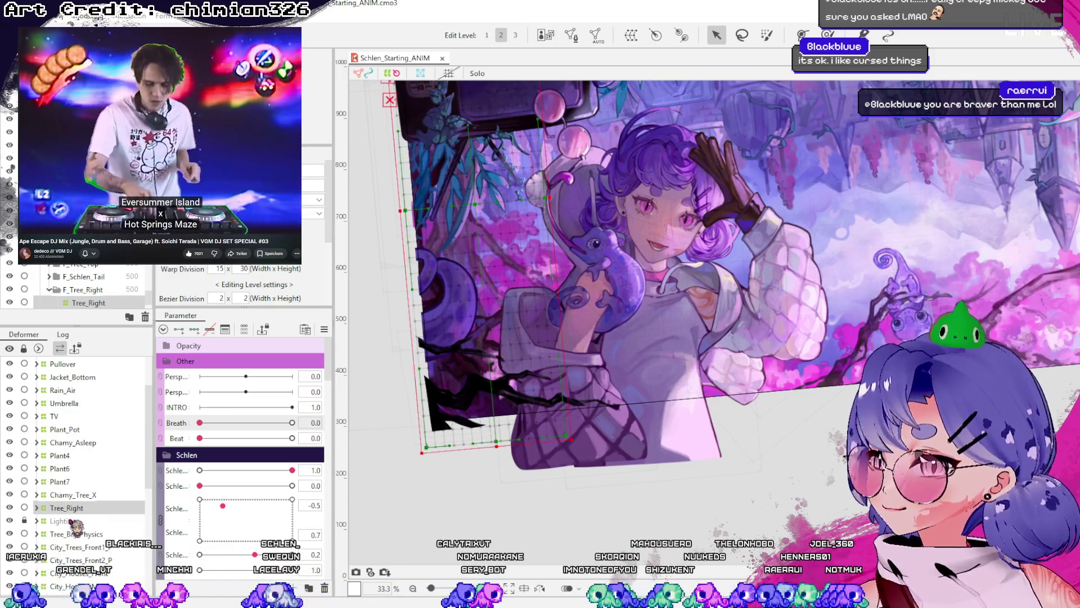
pyautogui.click(79, 547)
pyautogui.scroll(-1, 90, 512)
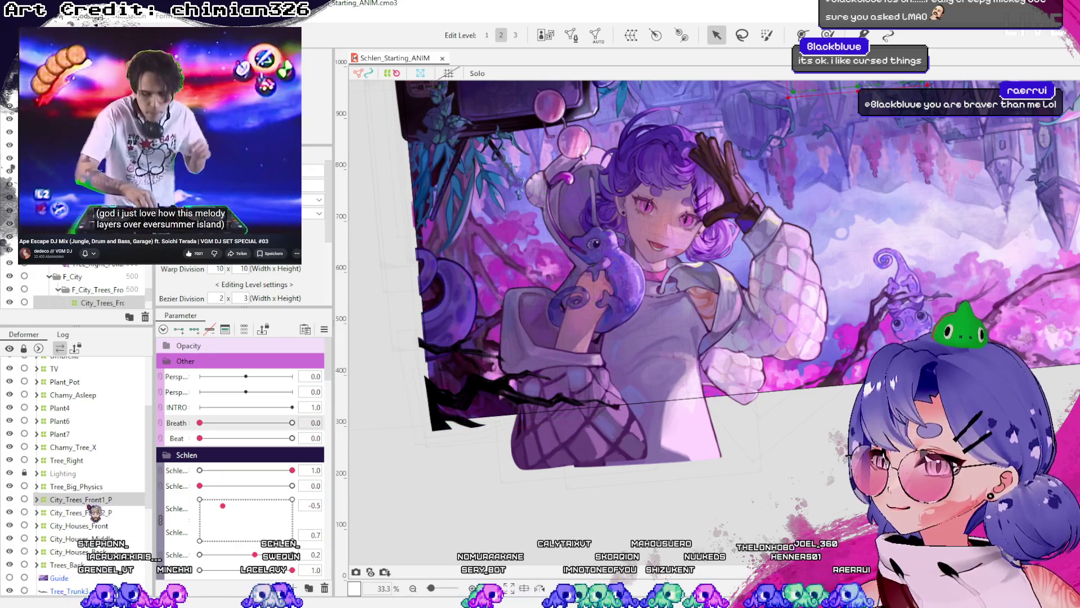
pyautogui.scroll(2, 73, 484)
pyautogui.scroll(1, 73, 439)
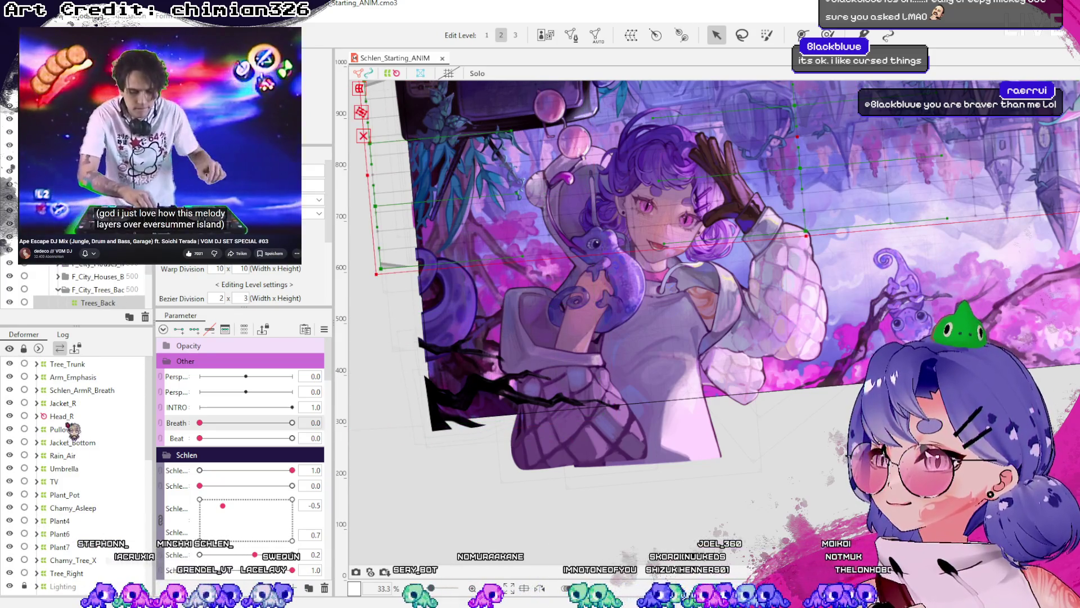
pyautogui.click(62, 416)
pyautogui.scroll(-5, 73, 427)
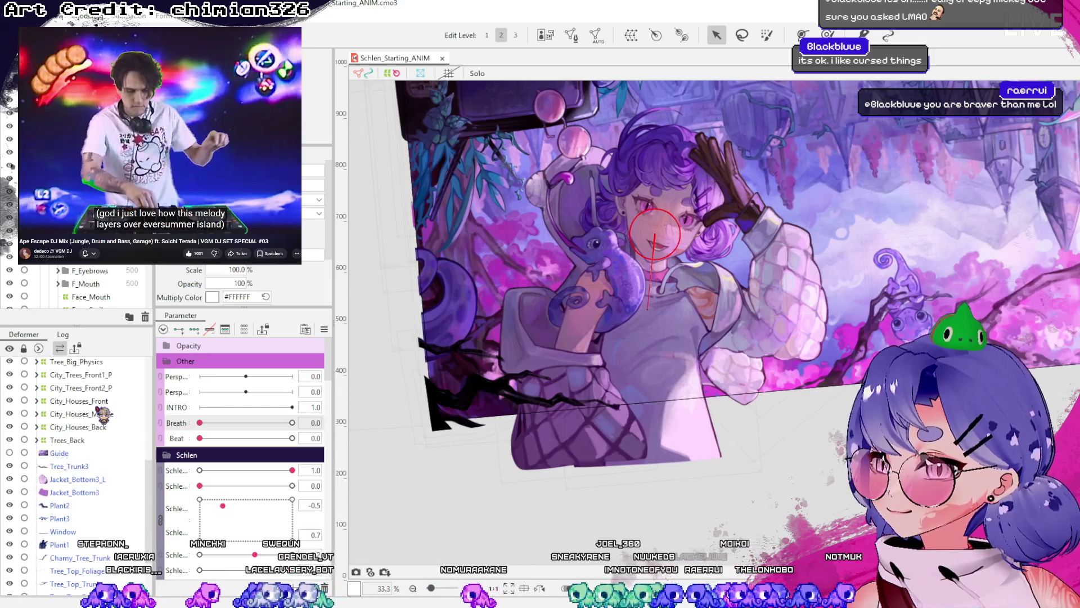
pyautogui.click(78, 453)
pyautogui.click(77, 467)
pyautogui.click(87, 479)
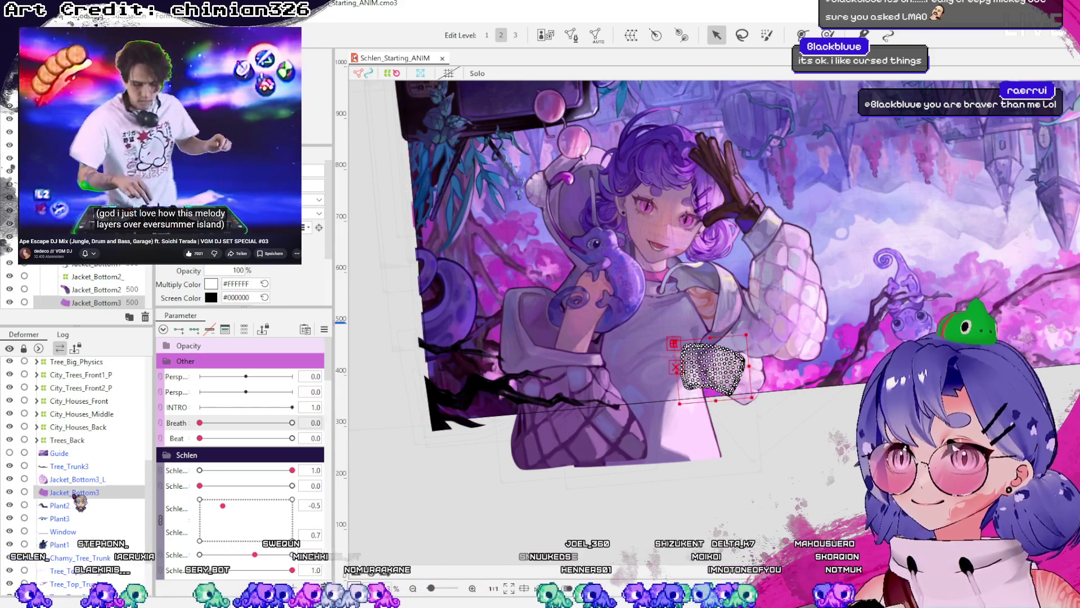
pyautogui.click(83, 492)
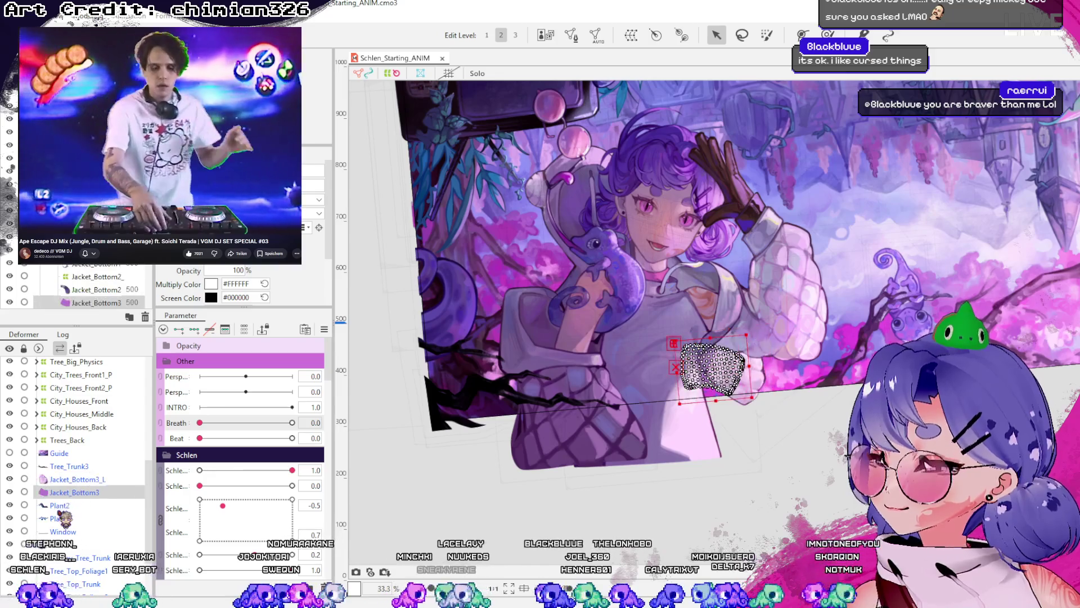
pyautogui.click(62, 505)
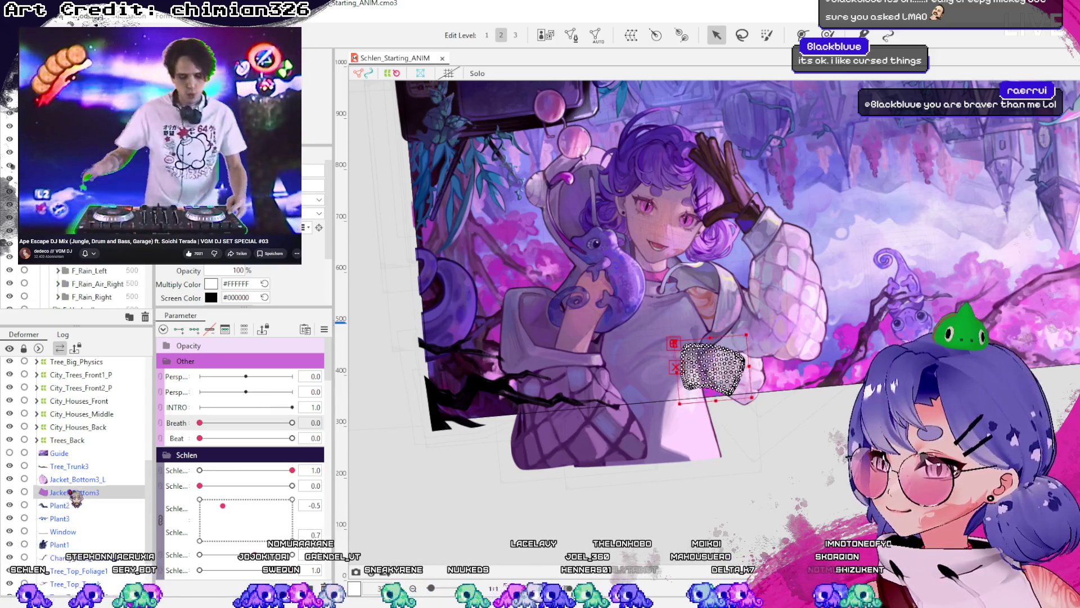
pyautogui.click(59, 519)
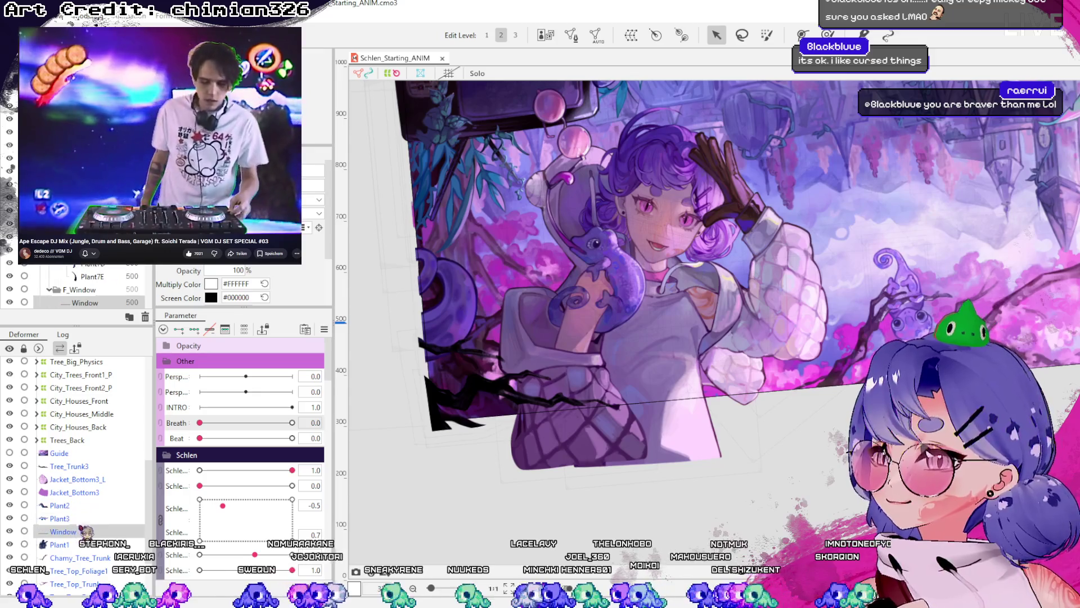
pyautogui.scroll(-2, 73, 524)
pyautogui.click(78, 510)
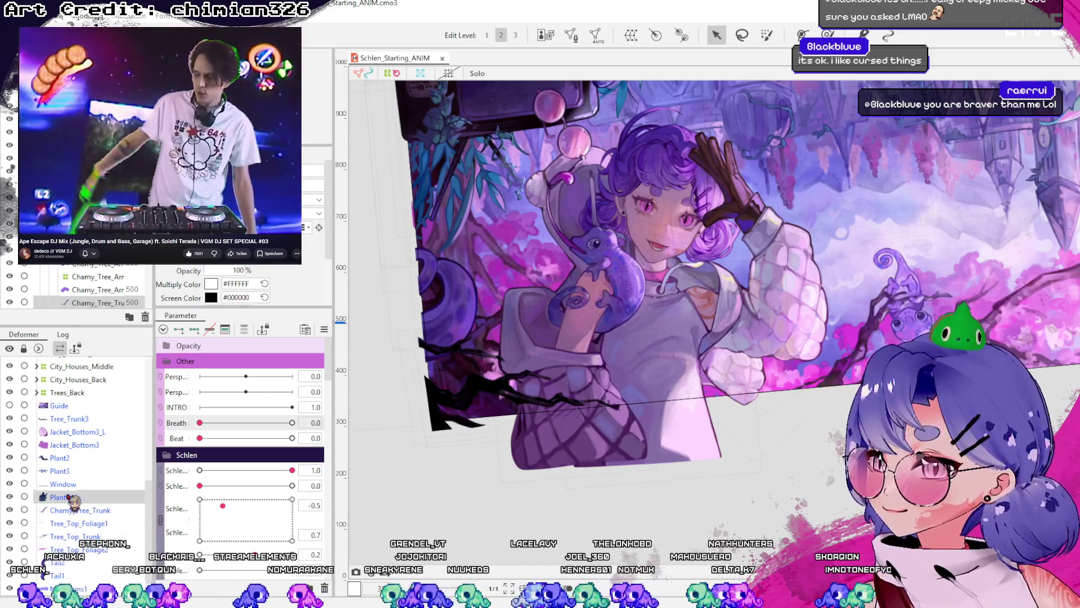
pyautogui.click(82, 523)
pyautogui.scroll(-2, 84, 528)
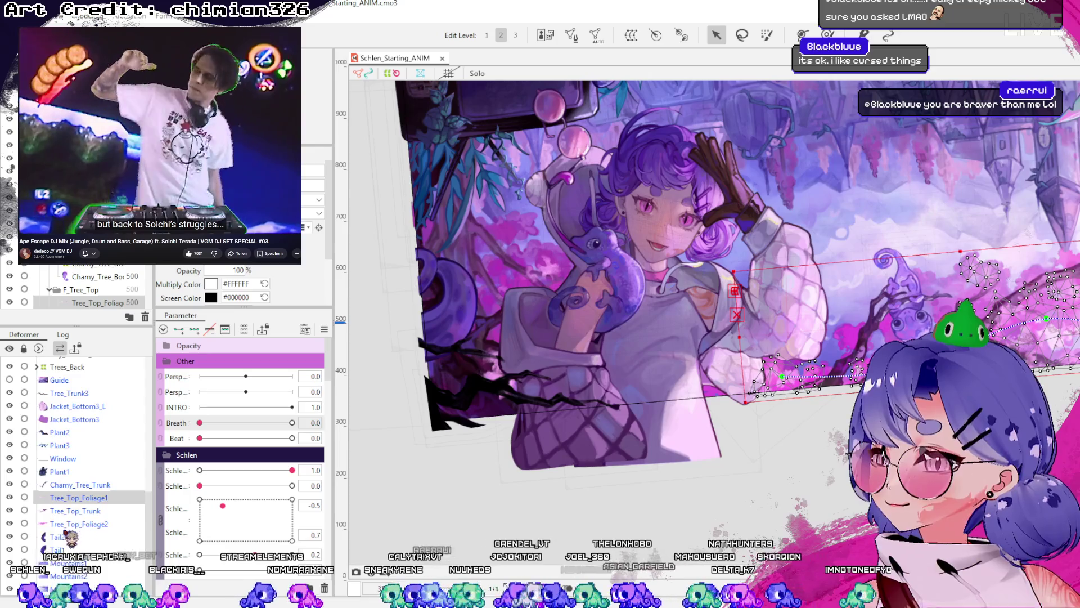
pyautogui.click(59, 537)
pyautogui.click(68, 576)
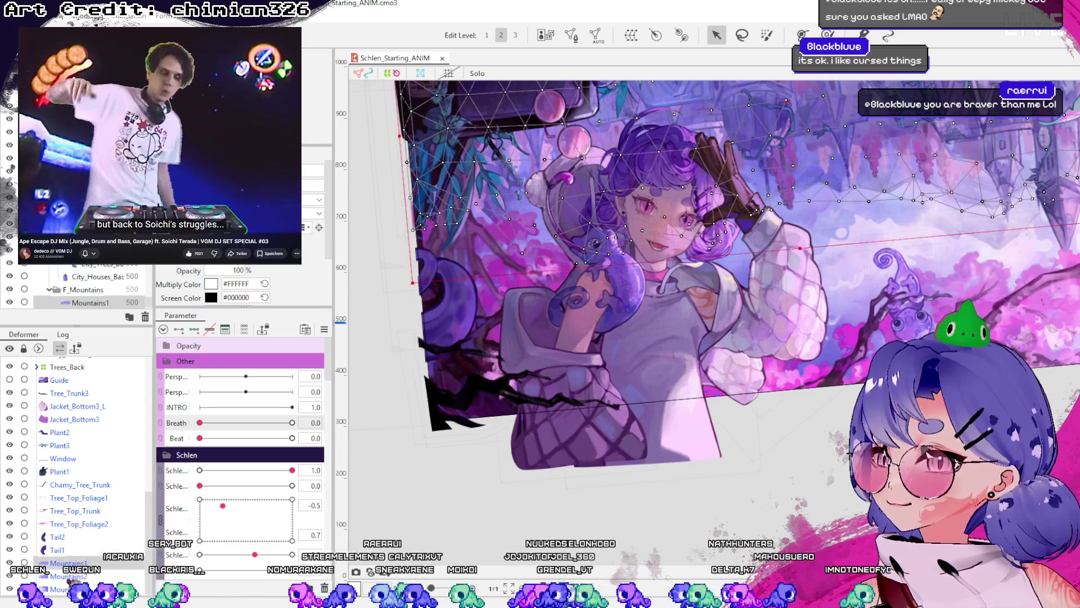
pyautogui.click(58, 549)
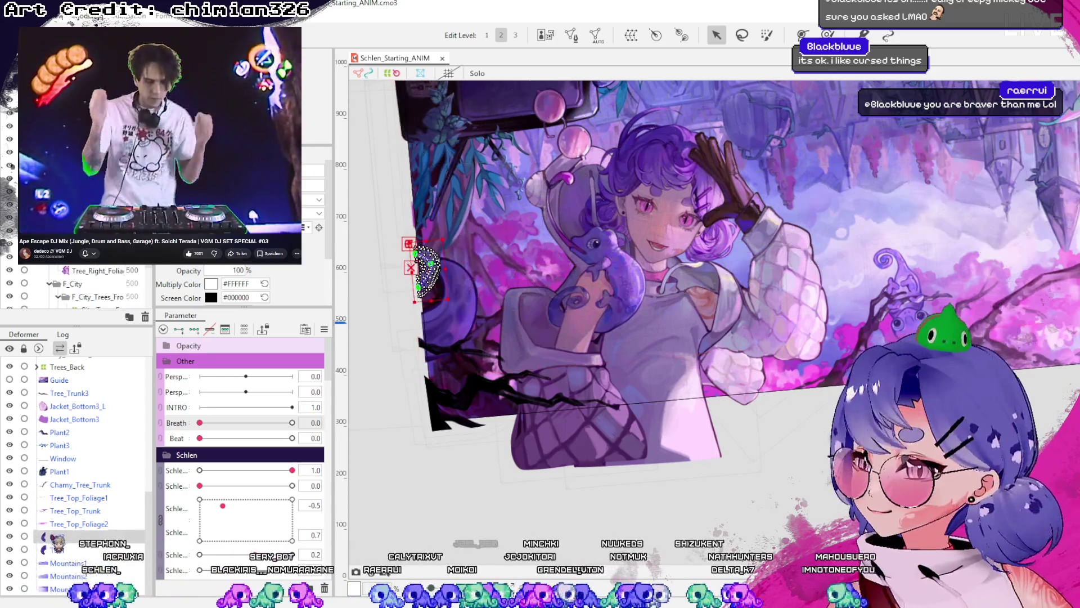
pyautogui.click(59, 537)
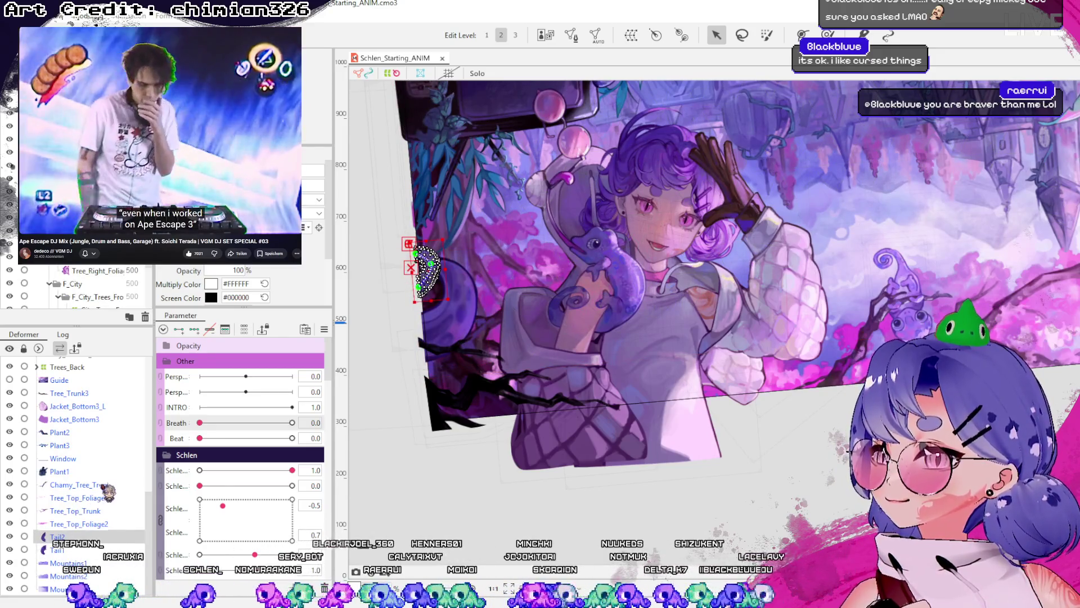
pyautogui.scroll(4, 84, 450)
pyautogui.click(73, 414)
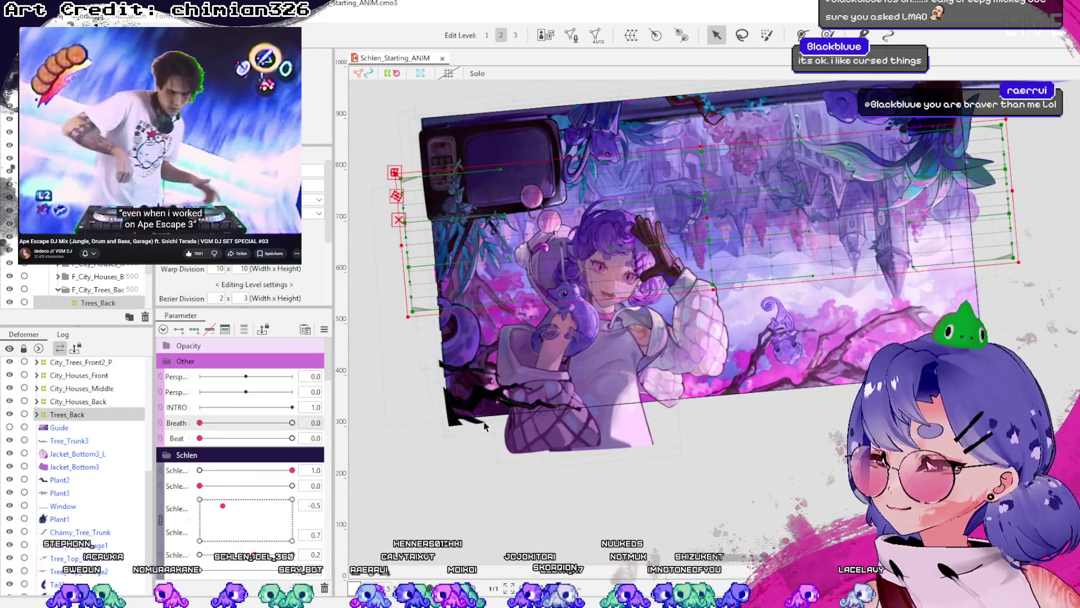
pyautogui.scroll(4, 90, 428)
pyautogui.click(85, 449)
pyautogui.click(84, 435)
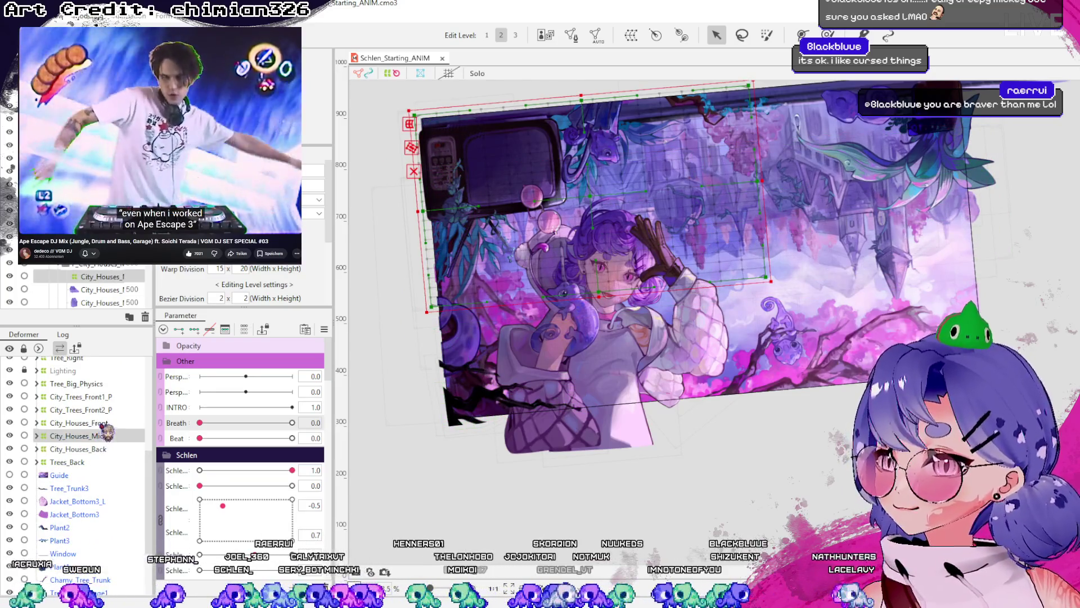
pyautogui.click(84, 423)
pyautogui.click(84, 409)
pyautogui.click(85, 396)
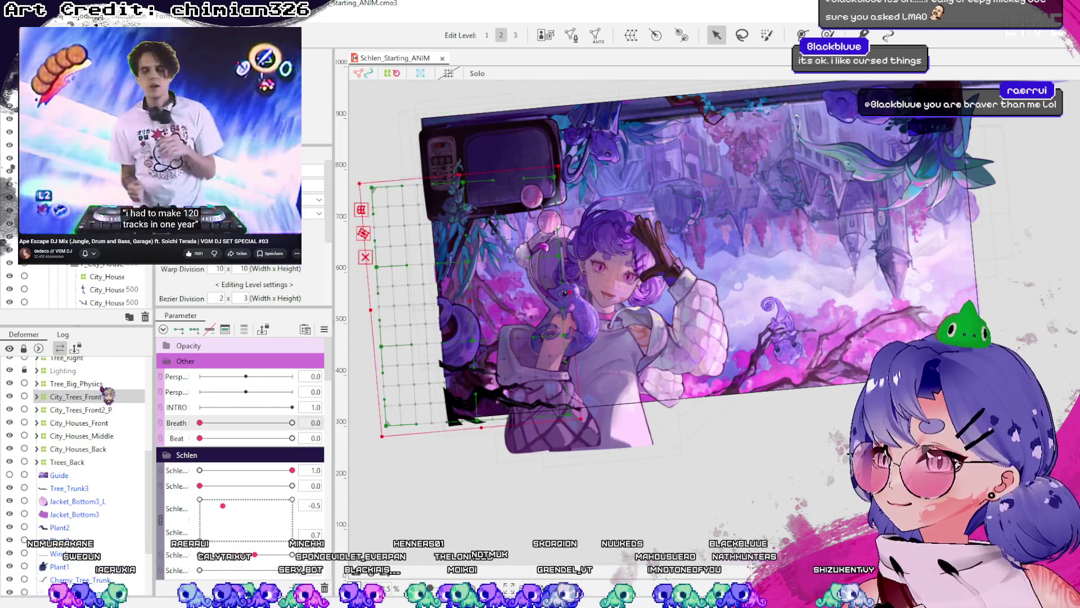
pyautogui.click(102, 384)
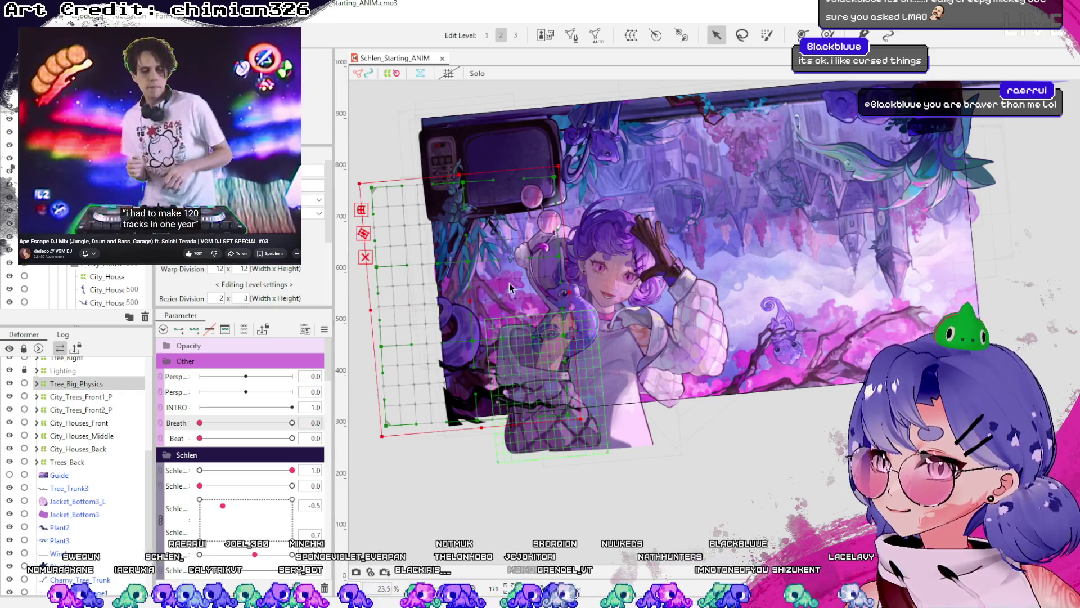
pyautogui.moveTo(467, 294); pyautogui.dragTo(482, 293)
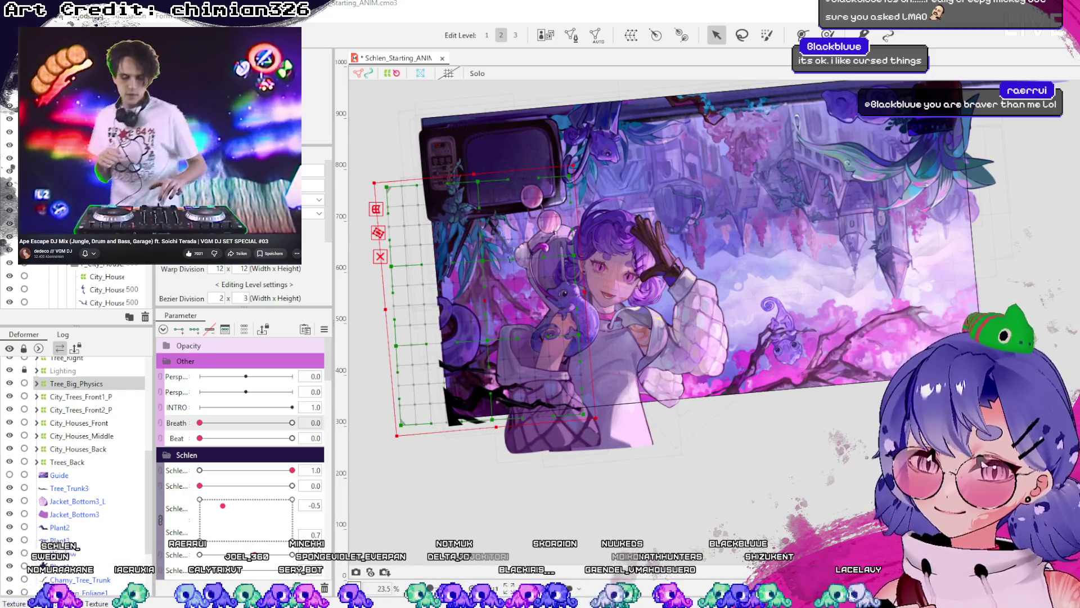
pyautogui.hotkey('ctrl', 'z')
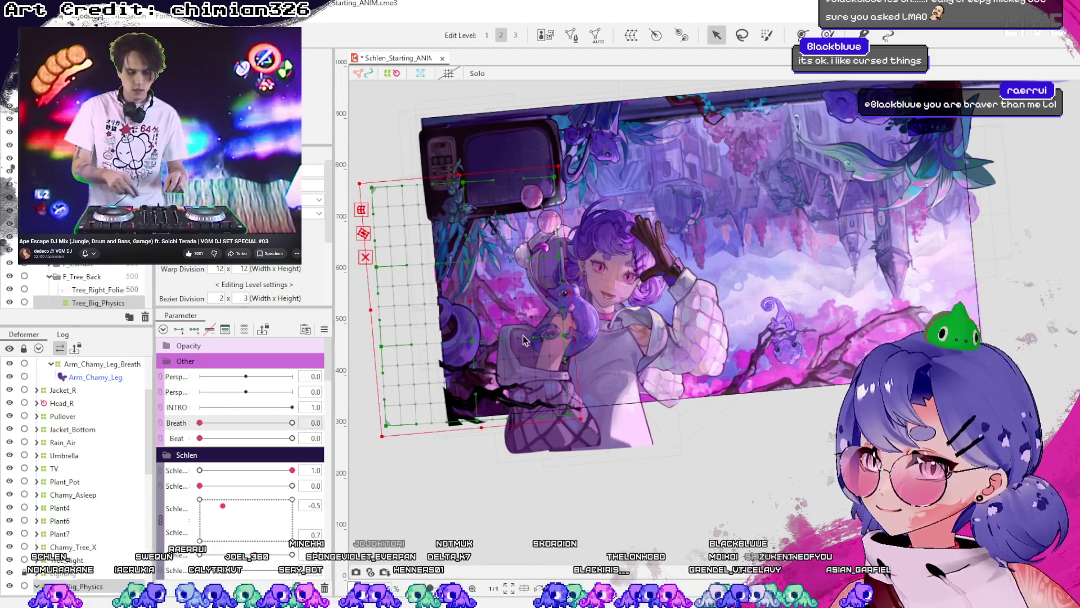
pyautogui.click(470, 366)
pyautogui.click(36, 390)
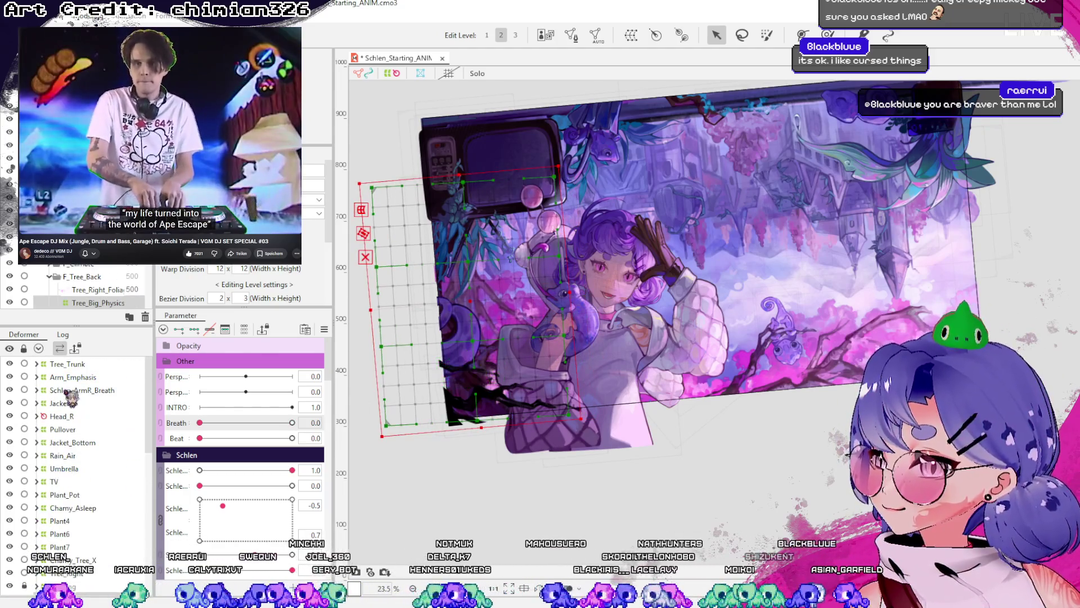
pyautogui.click(84, 364)
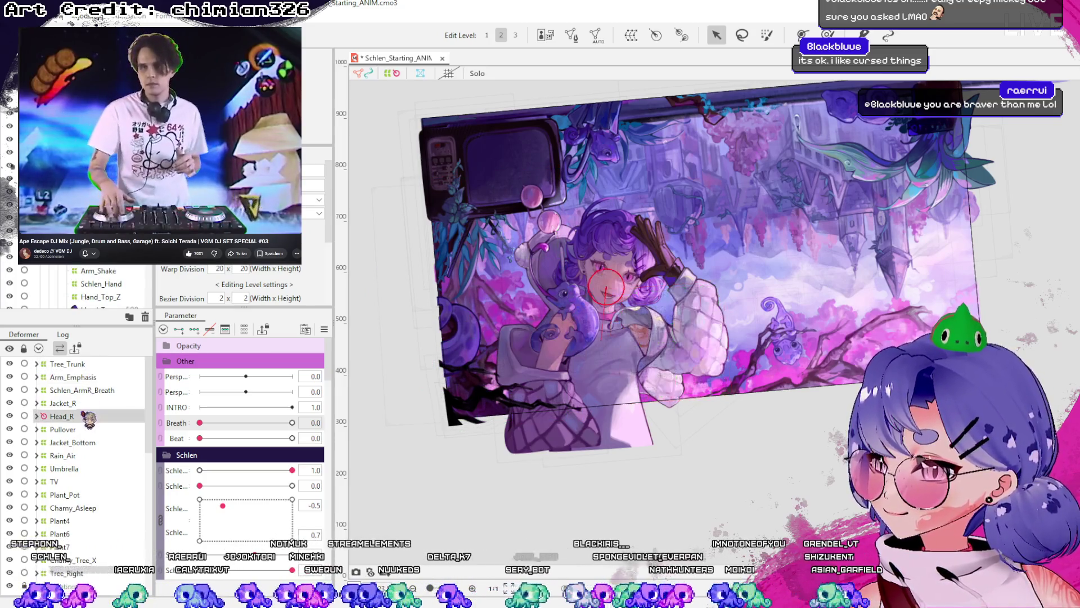
pyautogui.click(72, 442)
pyautogui.scroll(-1, 76, 488)
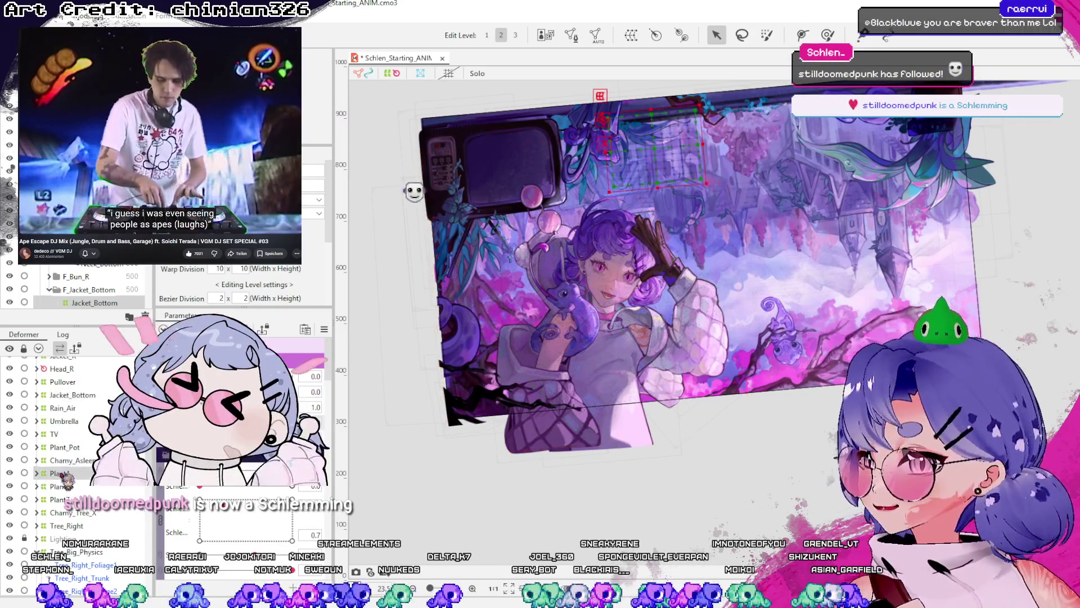
pyautogui.click(72, 512)
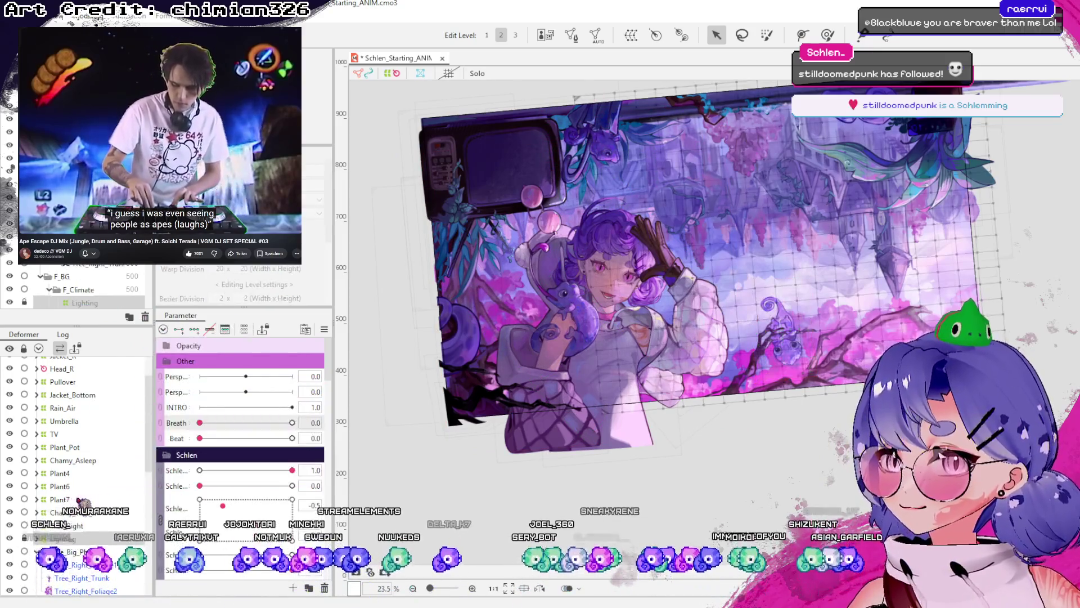
pyautogui.scroll(-1, 79, 529)
pyautogui.click(78, 504)
pyautogui.click(37, 505)
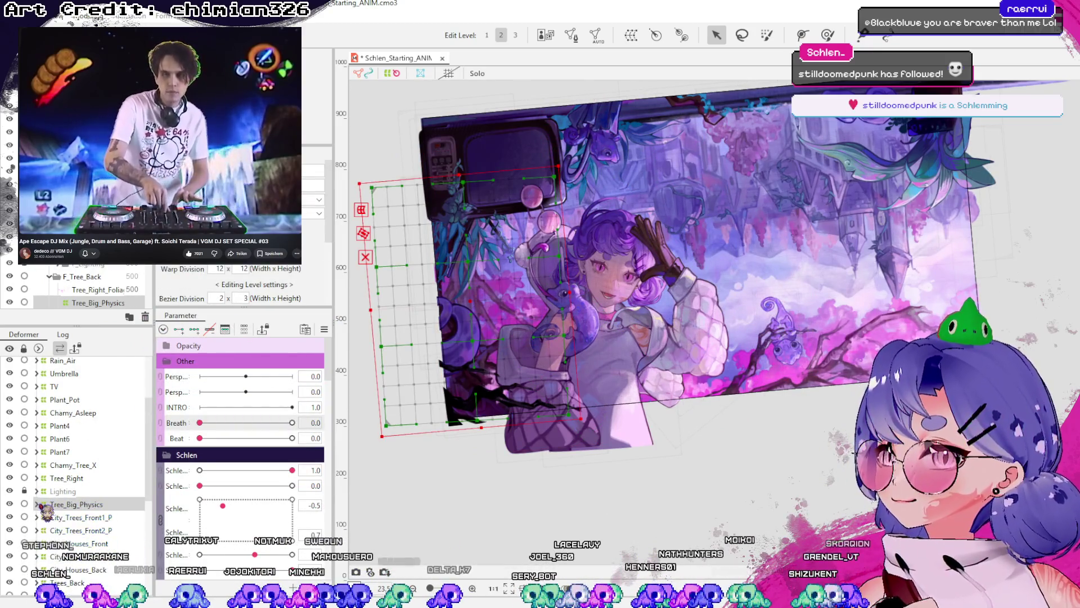
pyautogui.scroll(-2, 84, 462)
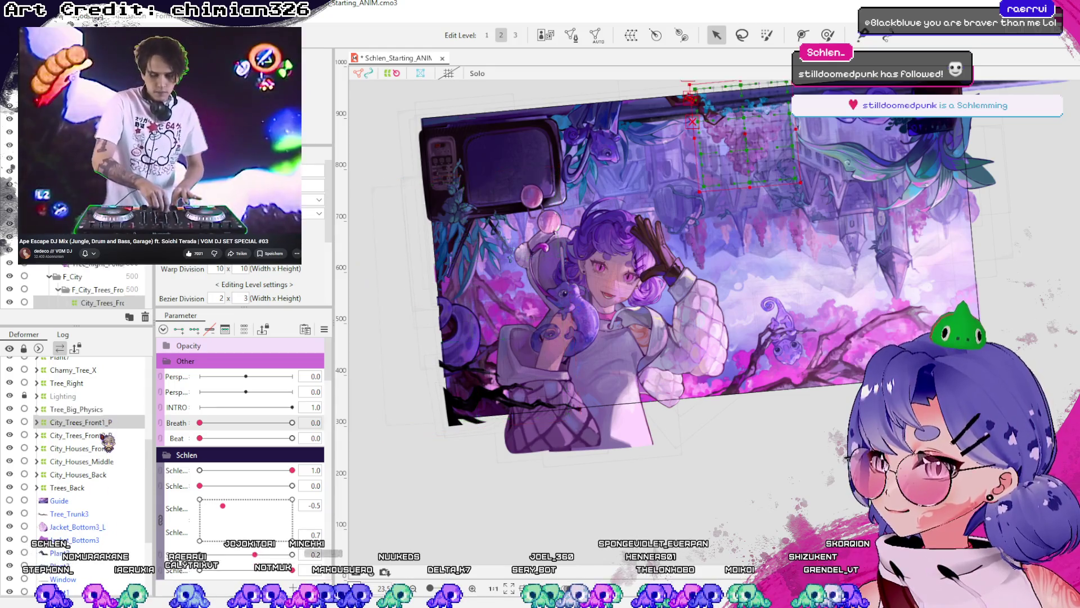
pyautogui.click(105, 461)
pyautogui.click(105, 449)
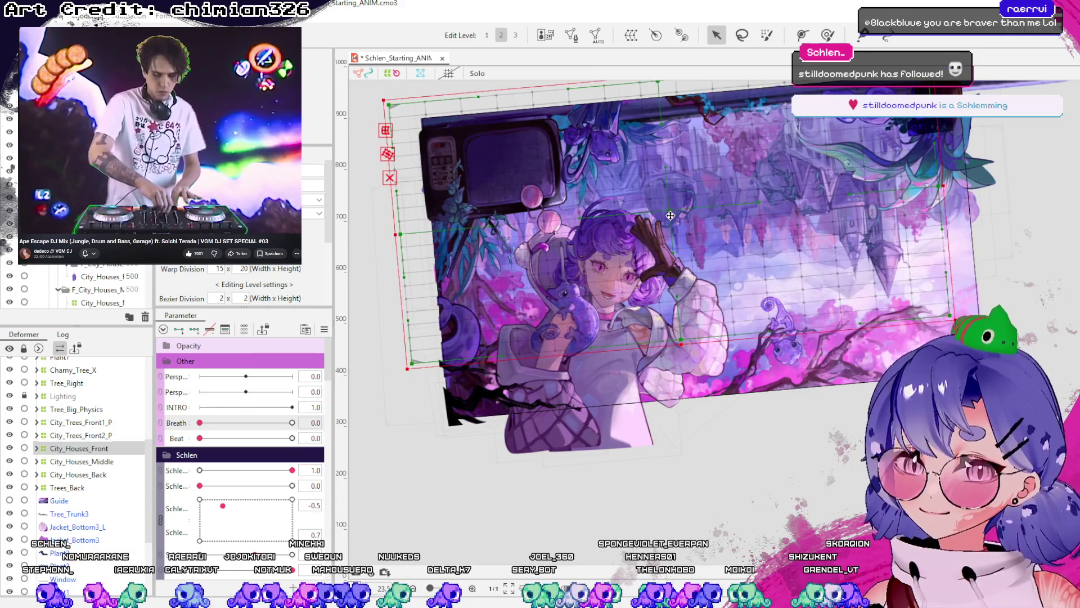
pyautogui.doubleClick(99, 445)
pyautogui.click(37, 448)
pyautogui.scroll(-1, 93, 490)
pyautogui.scroll(-2, 96, 484)
pyautogui.click(88, 394)
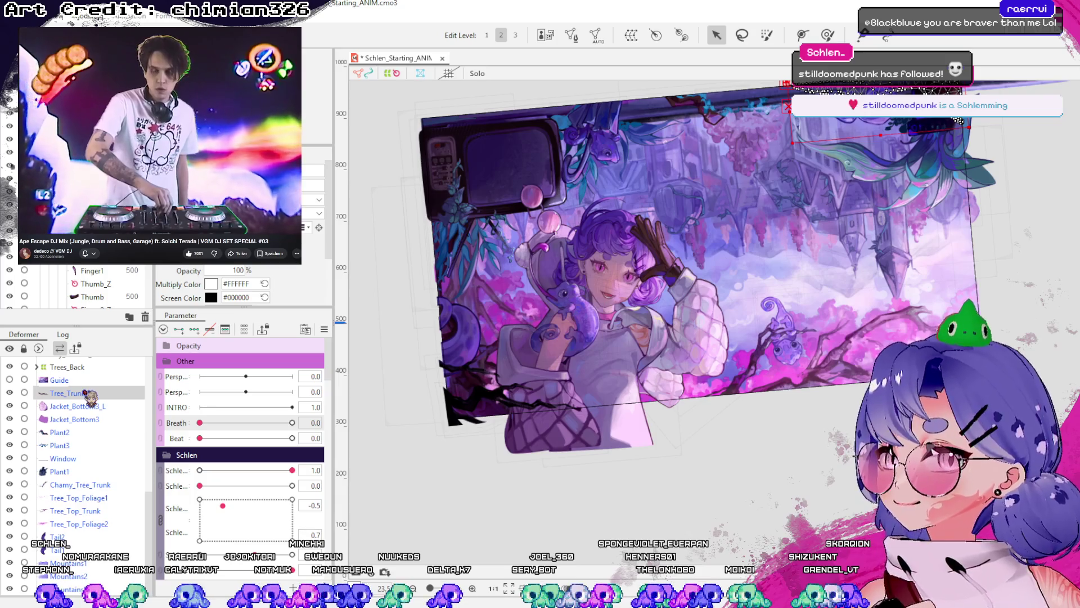
pyautogui.click(70, 445)
pyautogui.click(67, 471)
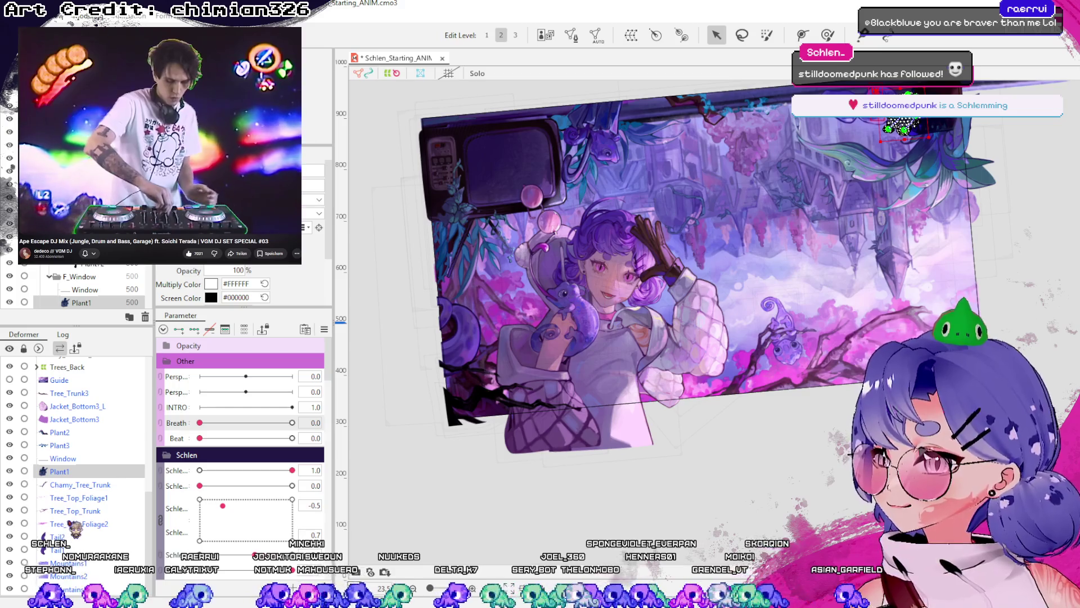
pyautogui.scroll(1, 73, 473)
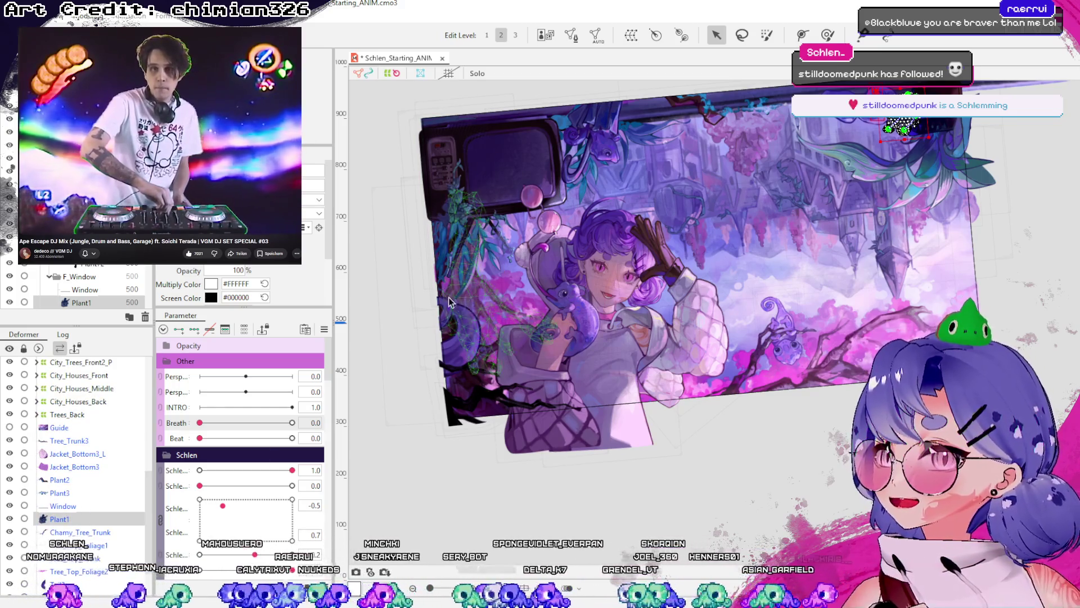
pyautogui.scroll(3, 450, 303)
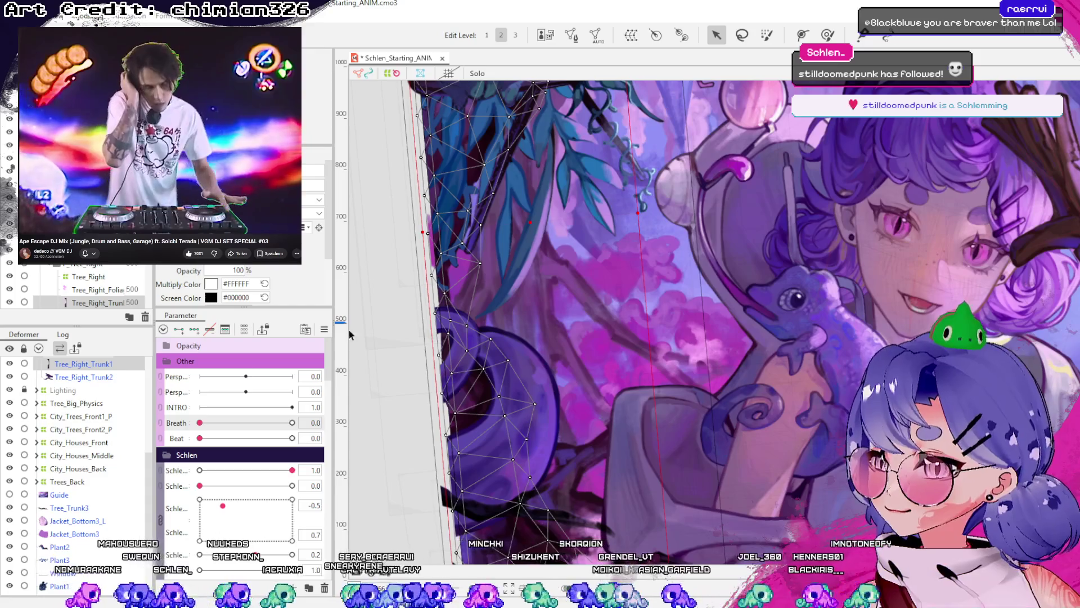
# - Inspect Tree_Right's trunk, foliage and warp deformer, undoing an accidental move
pyautogui.scroll(1, 84, 422)
pyautogui.click(86, 424)
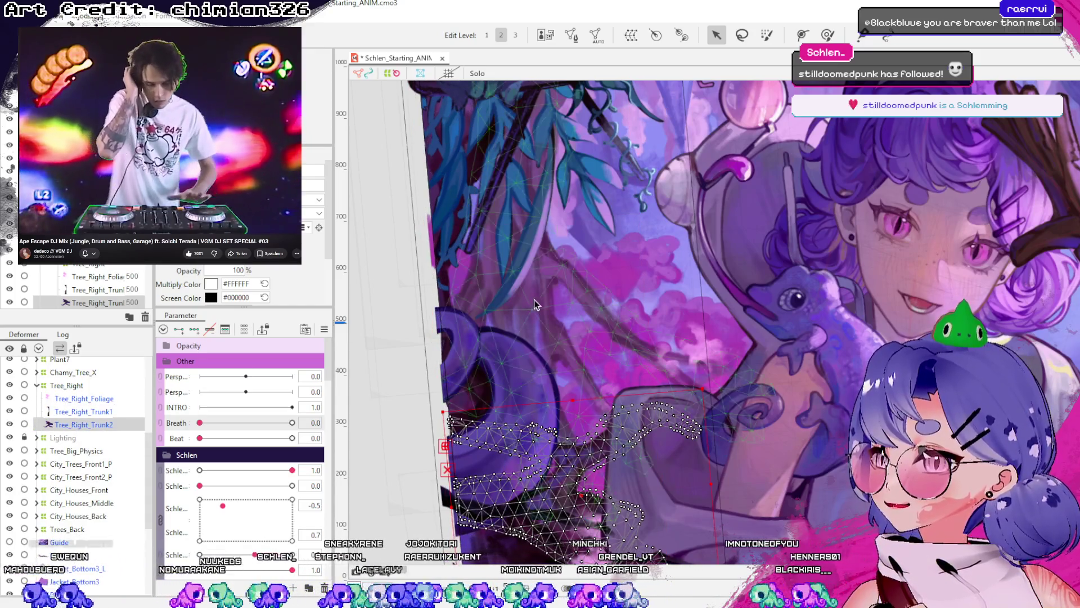
pyautogui.scroll(-3, 533, 299)
pyautogui.click(83, 399)
pyautogui.click(61, 385)
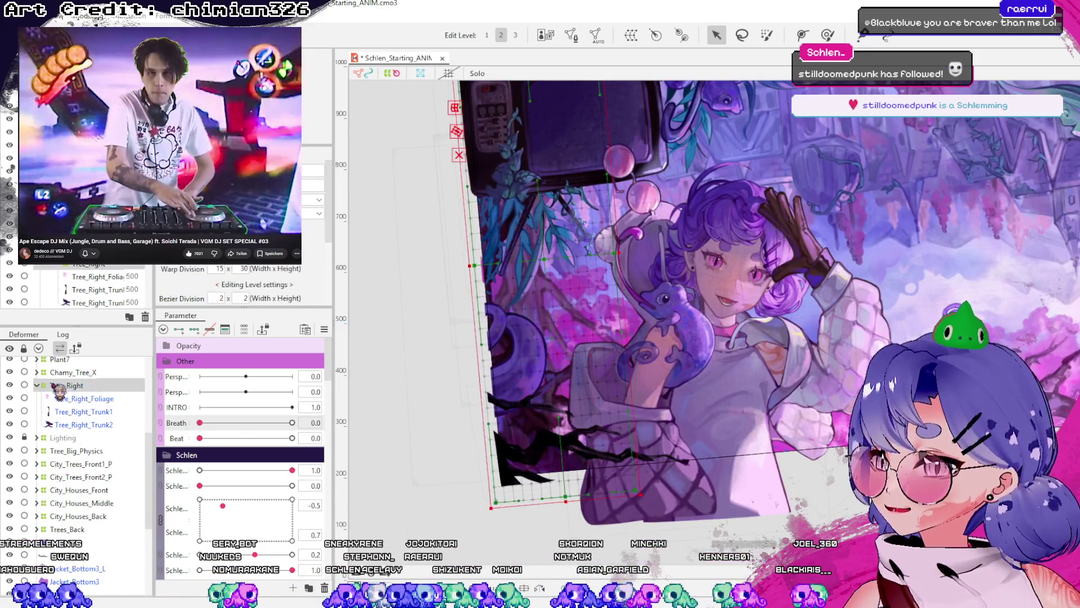
pyautogui.click(37, 385)
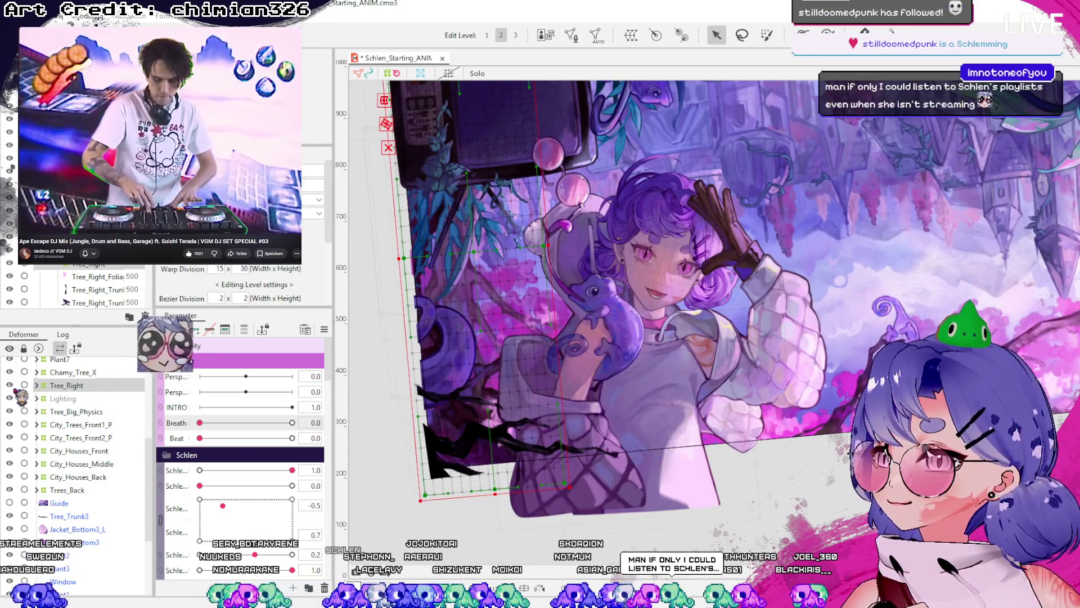
pyautogui.moveTo(468, 254); pyautogui.dragTo(453, 242)
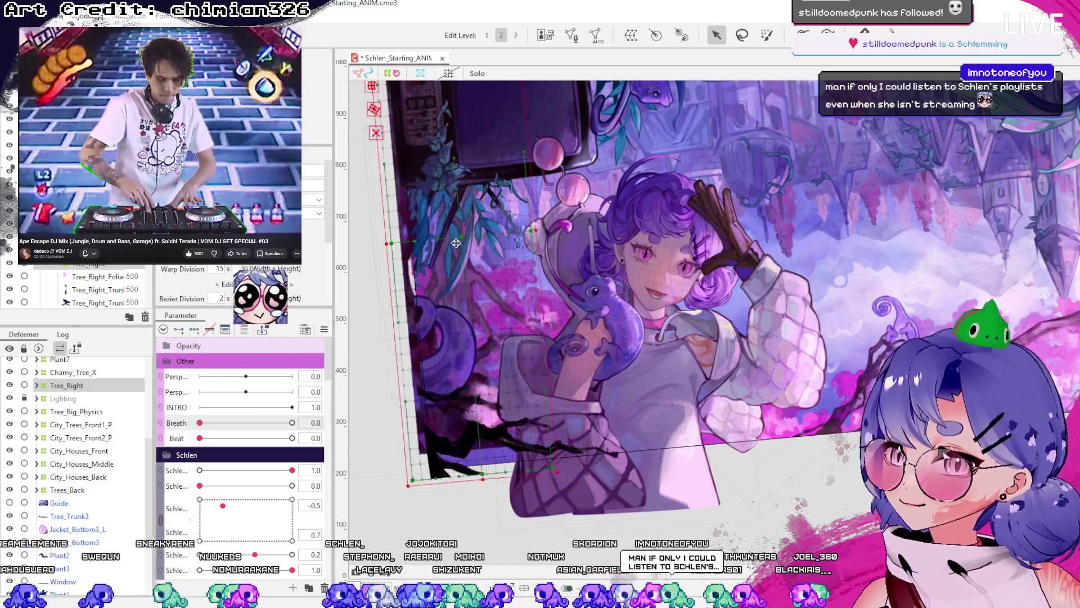
pyautogui.hotkey('ctrl', 'z')
pyautogui.click(38, 386)
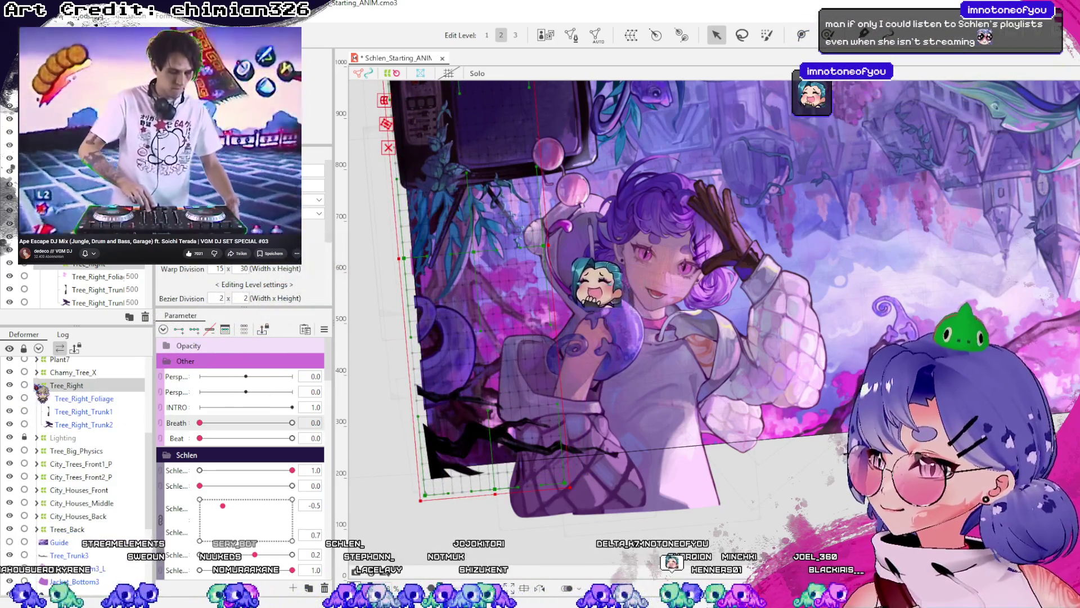
pyautogui.click(37, 386)
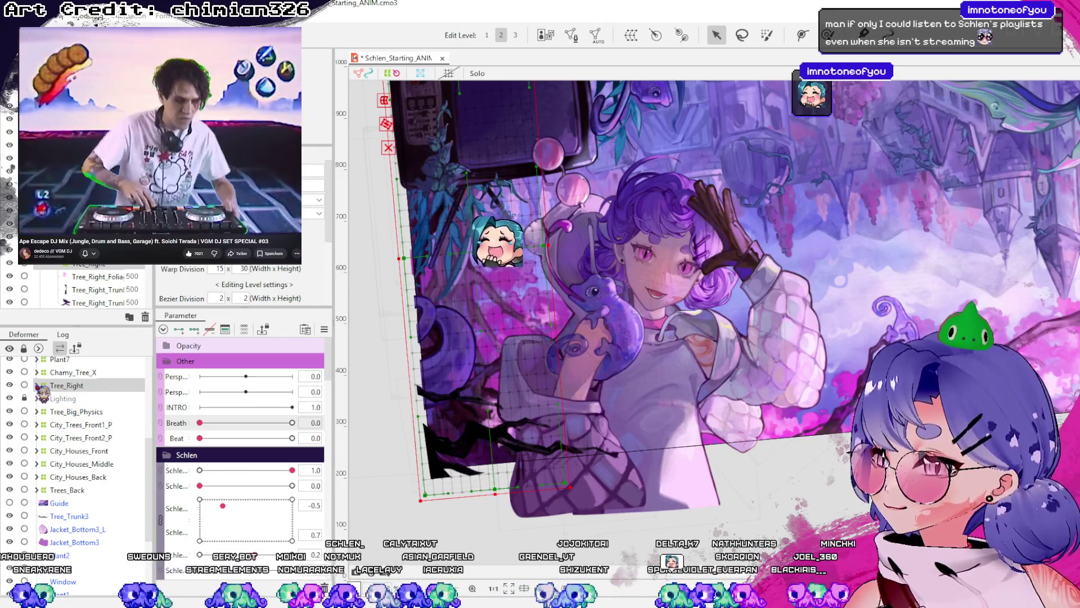
pyautogui.click(37, 385)
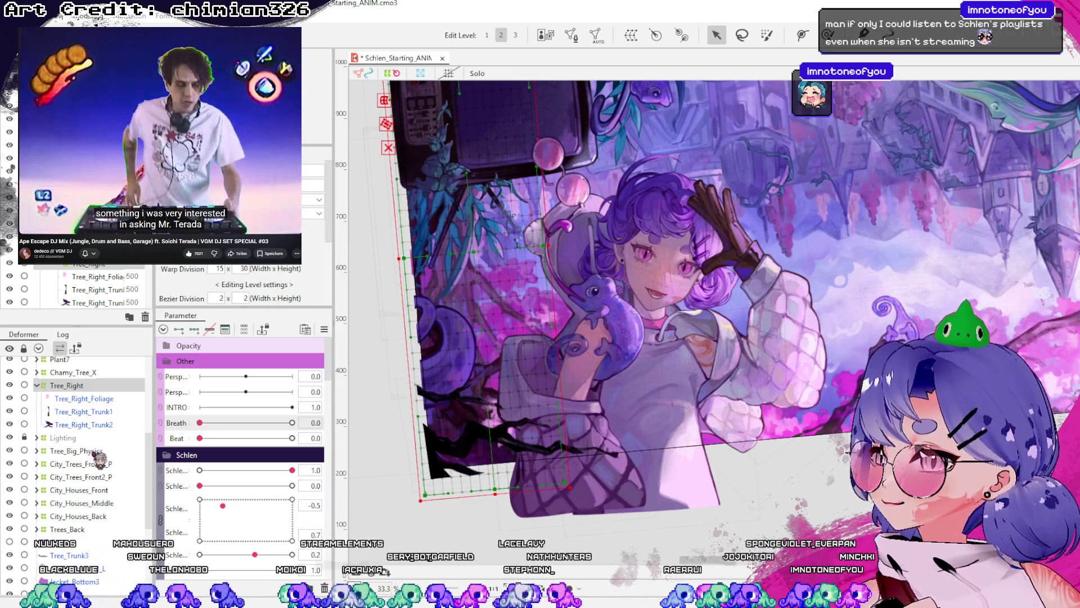
# - Drag Tail1 and Tail2 into Tree_Right, confirm they're inside, and save
pyautogui.scroll(-3, 98, 457)
pyautogui.scroll(-2, 101, 476)
pyautogui.scroll(-1, 79, 479)
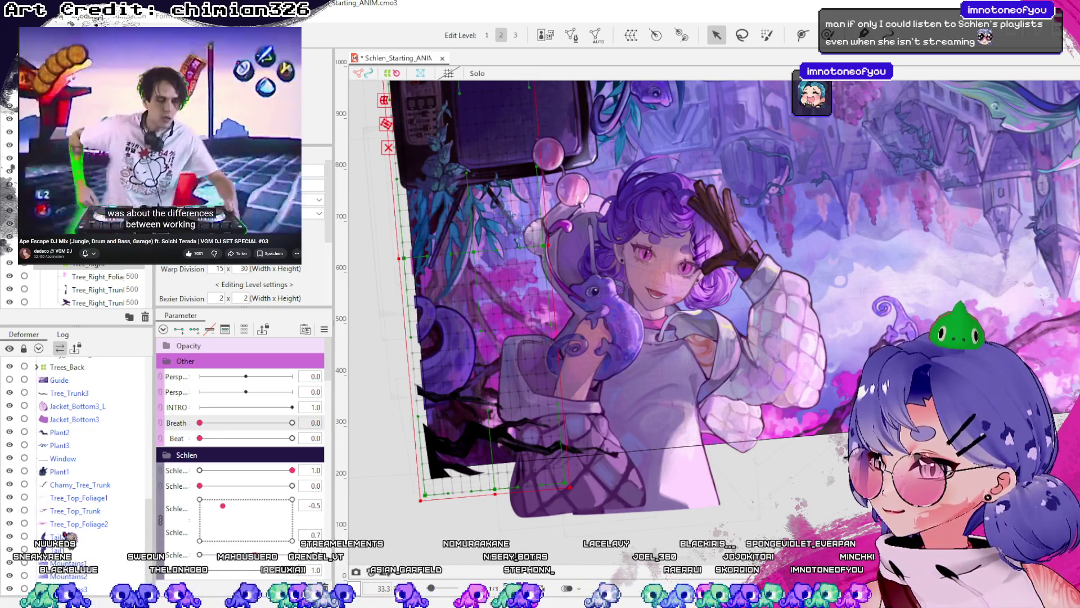
pyautogui.click(56, 536)
pyautogui.moveTo(68, 465)
pyautogui.mouseDown()
pyautogui.moveTo(84, 358)
pyautogui.moveTo(85, 416)
pyautogui.mouseUp()
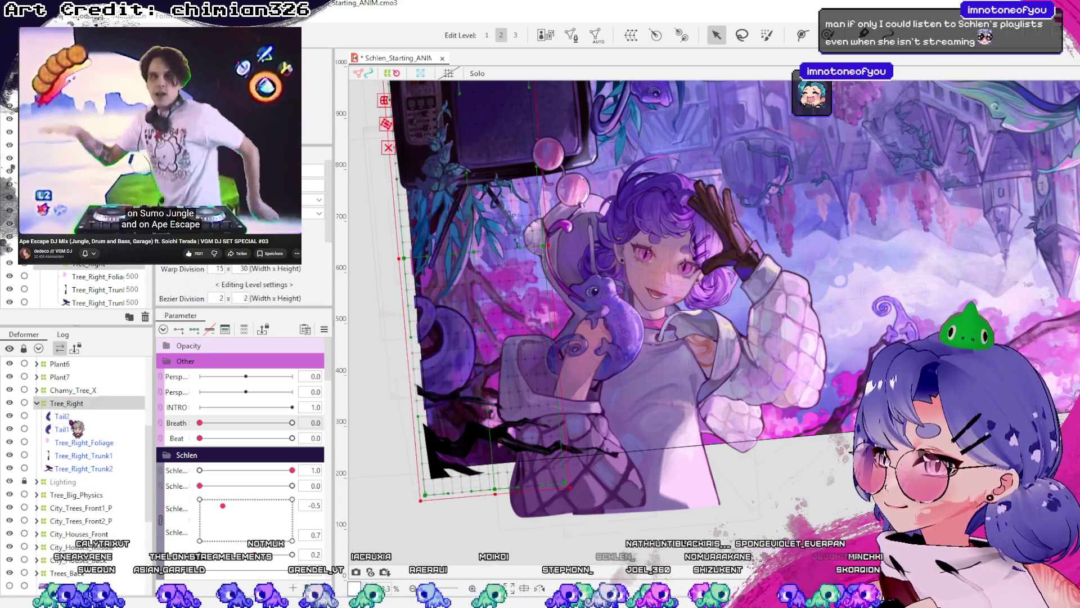
pyautogui.click(36, 403)
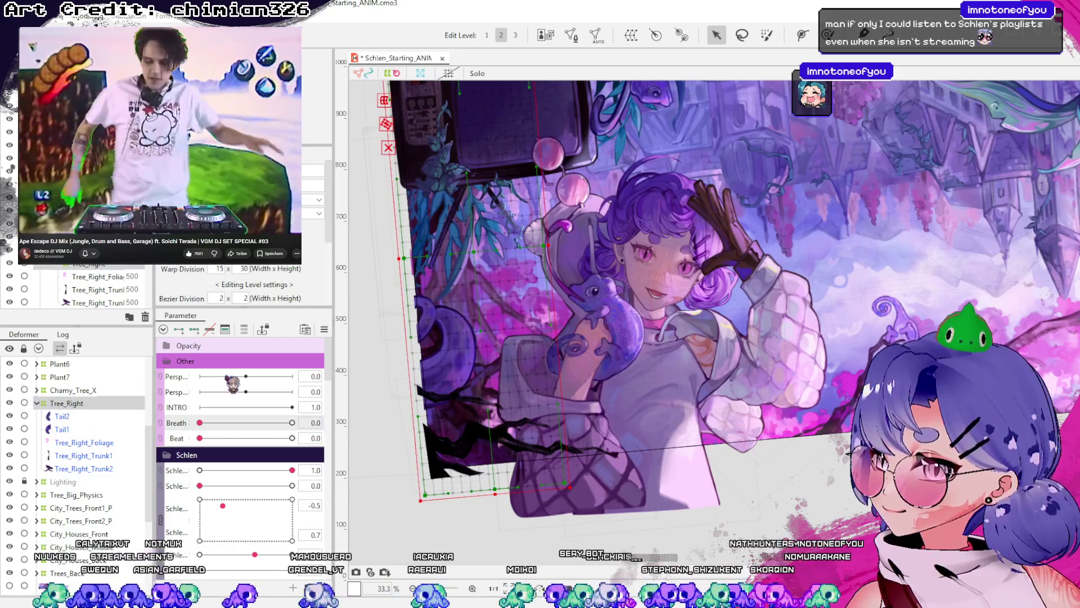
pyautogui.click(36, 403)
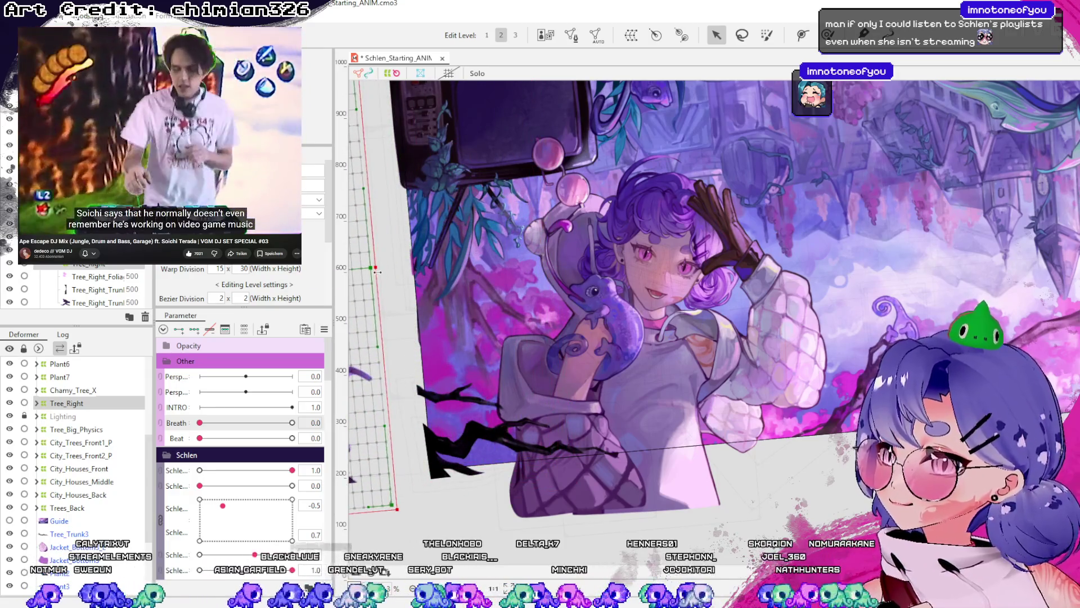
pyautogui.click(528, 335)
pyautogui.hotkey('ctrl', 's')
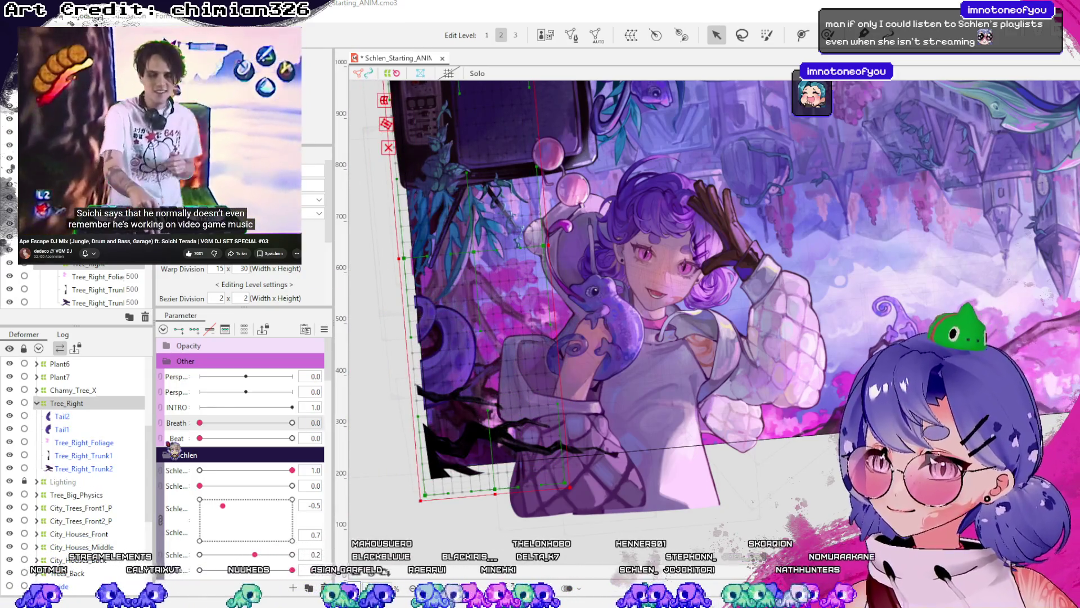
pyautogui.click(36, 403)
pyautogui.click(70, 391)
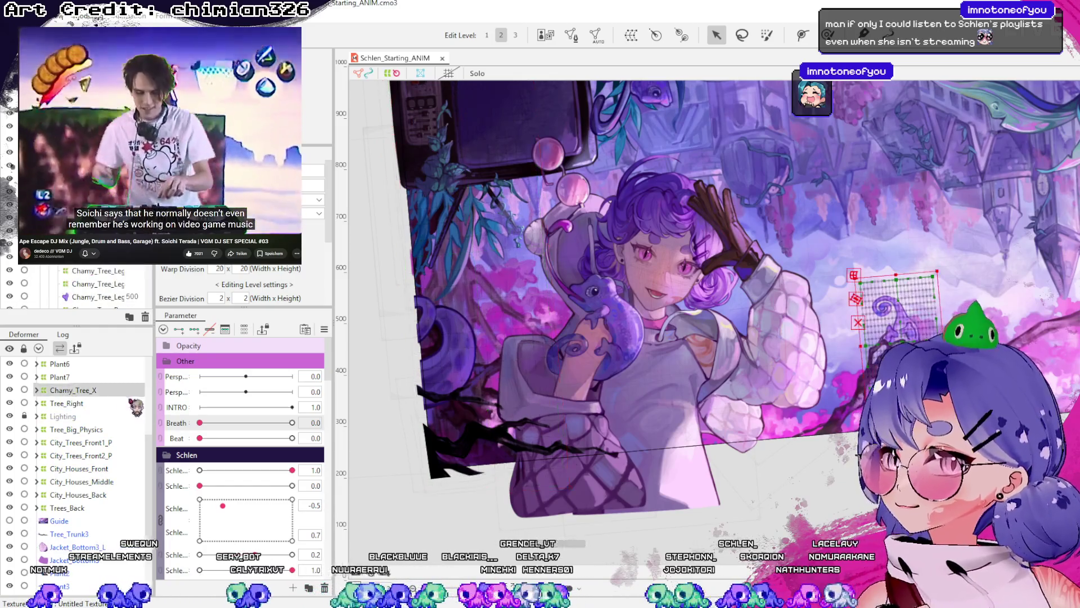
pyautogui.scroll(-3, 79, 484)
pyautogui.click(69, 486)
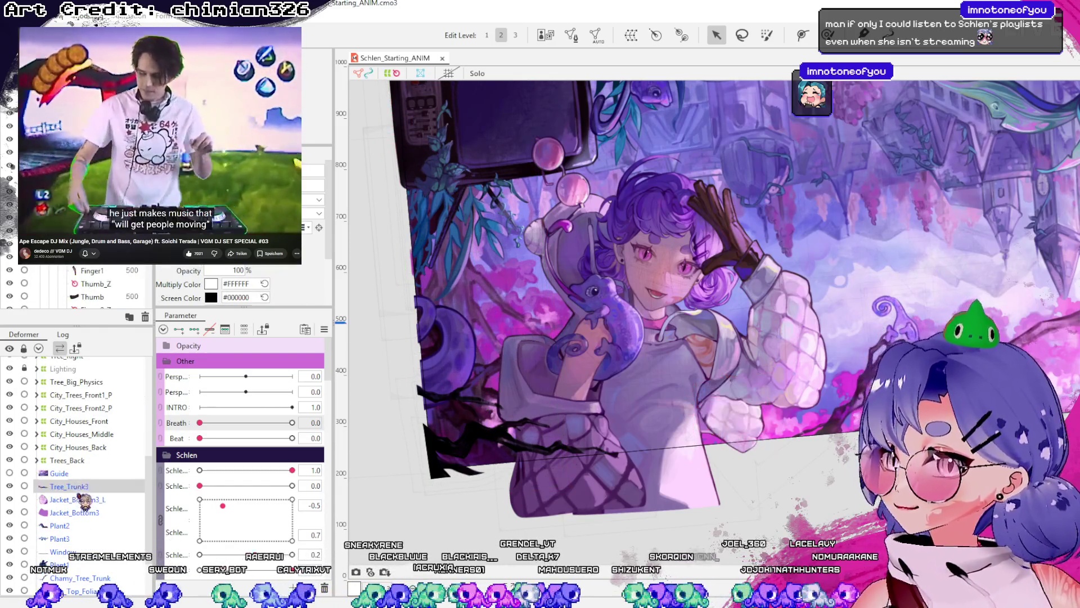
pyautogui.click(83, 512)
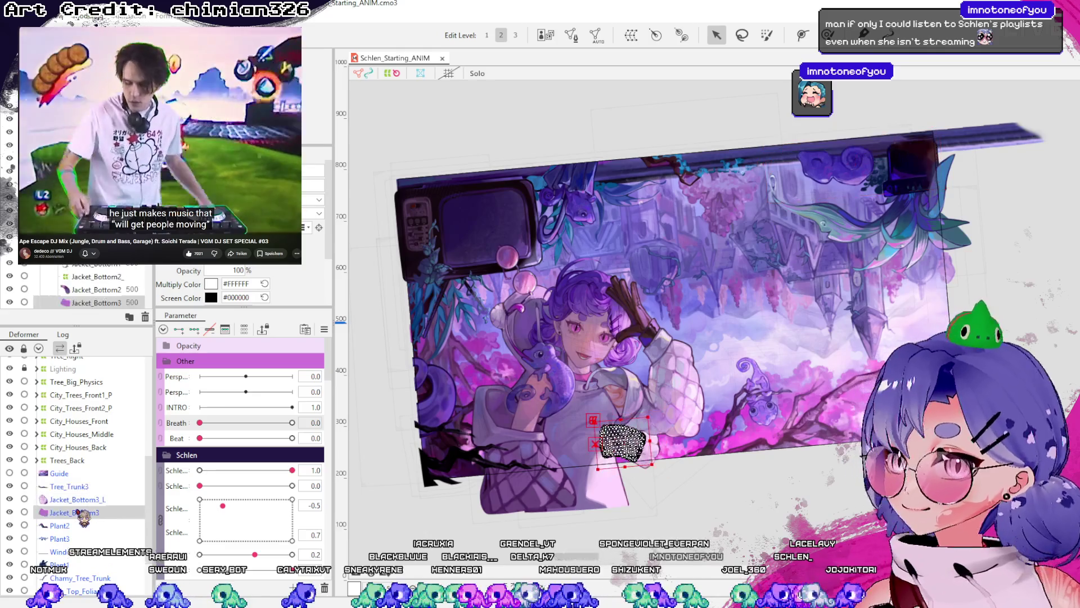
pyautogui.click(71, 538)
pyautogui.scroll(-3, 92, 542)
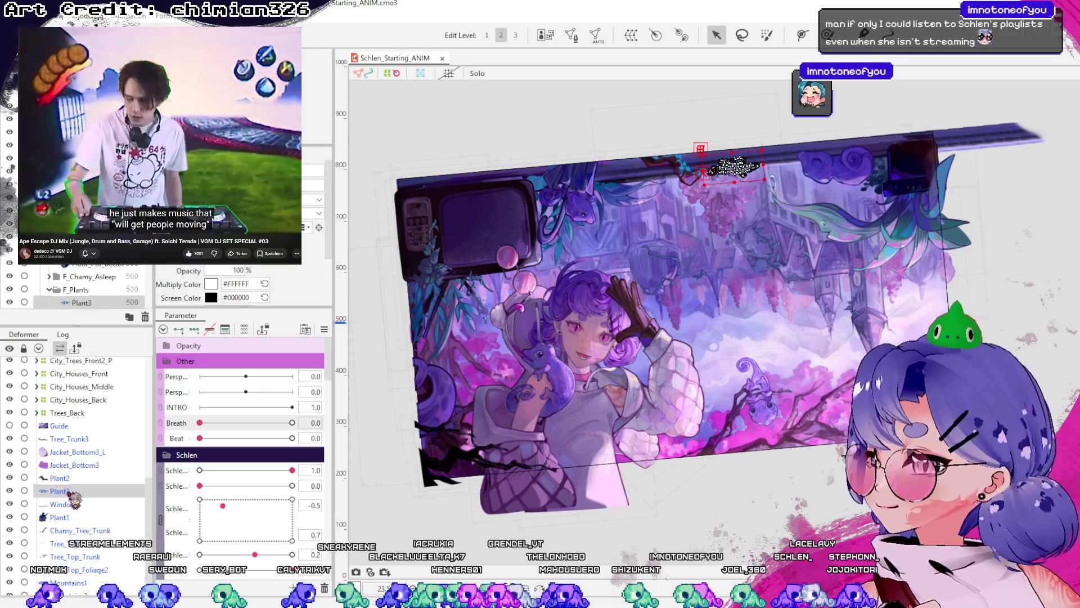
pyautogui.click(84, 505)
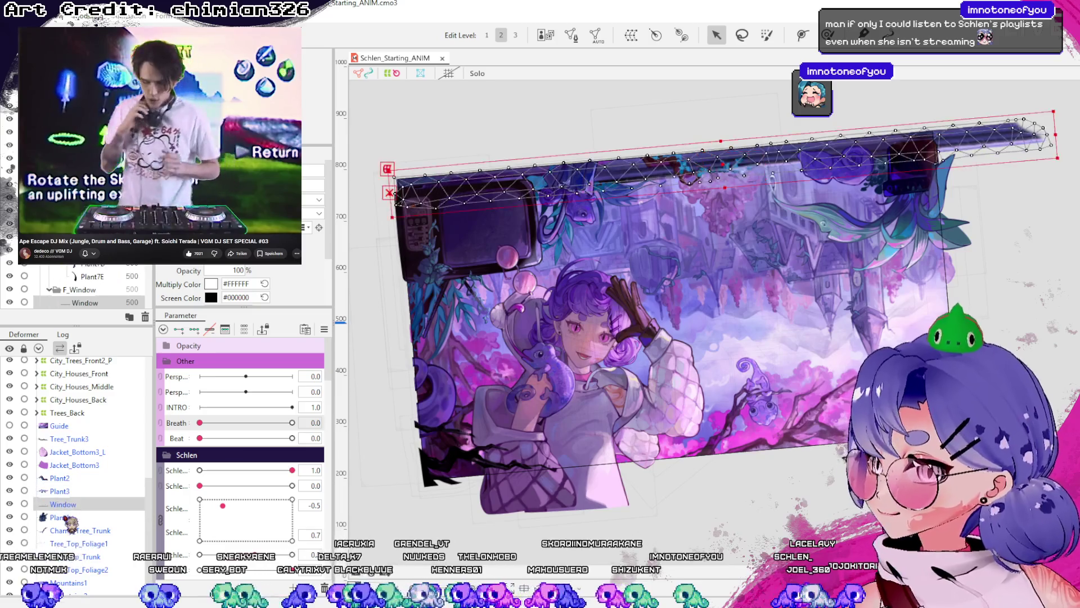
pyautogui.click(79, 530)
pyautogui.click(85, 505)
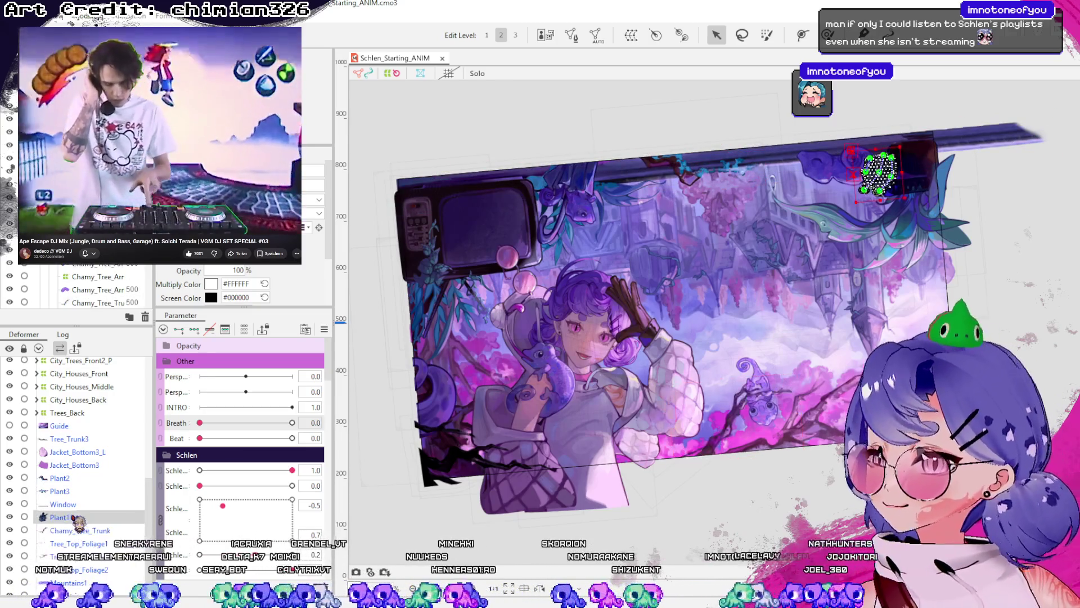
pyautogui.click(79, 530)
pyautogui.click(79, 543)
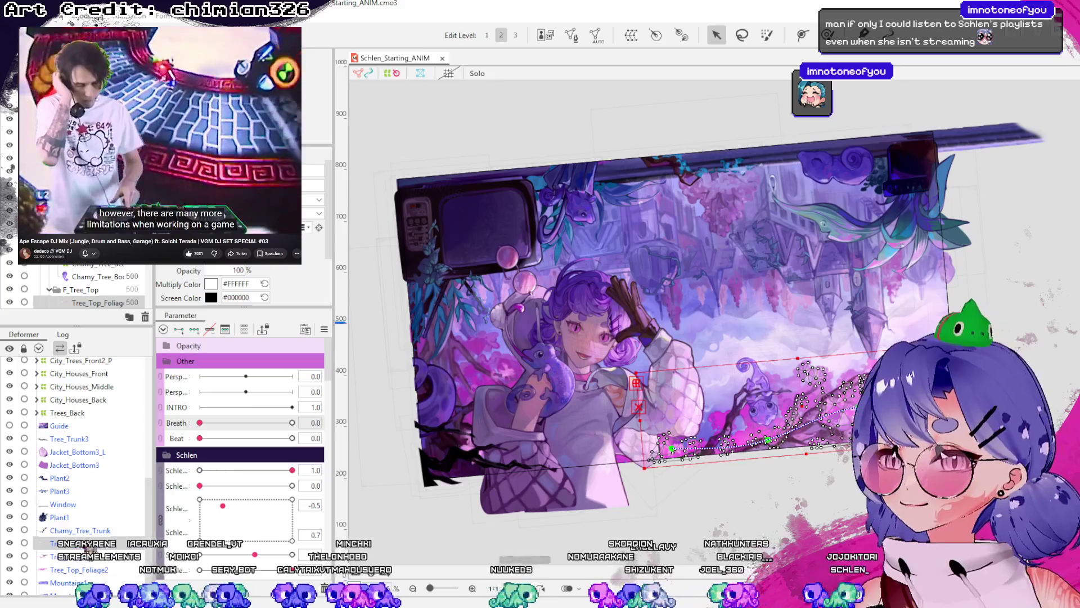
pyautogui.scroll(-1, 79, 507)
pyautogui.click(78, 536)
pyautogui.click(79, 550)
pyautogui.click(79, 563)
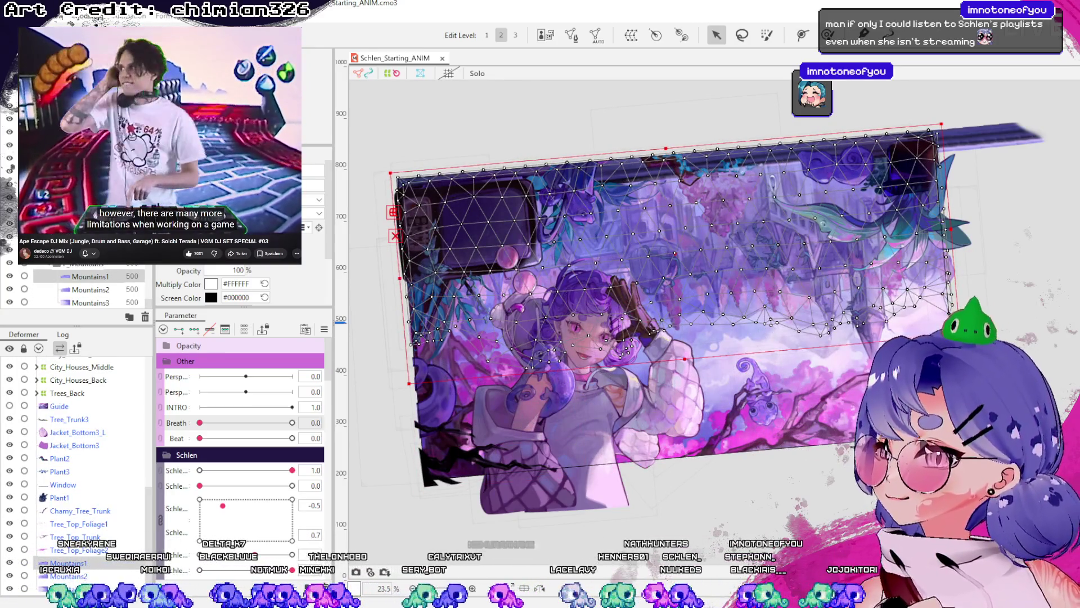
pyautogui.click(79, 576)
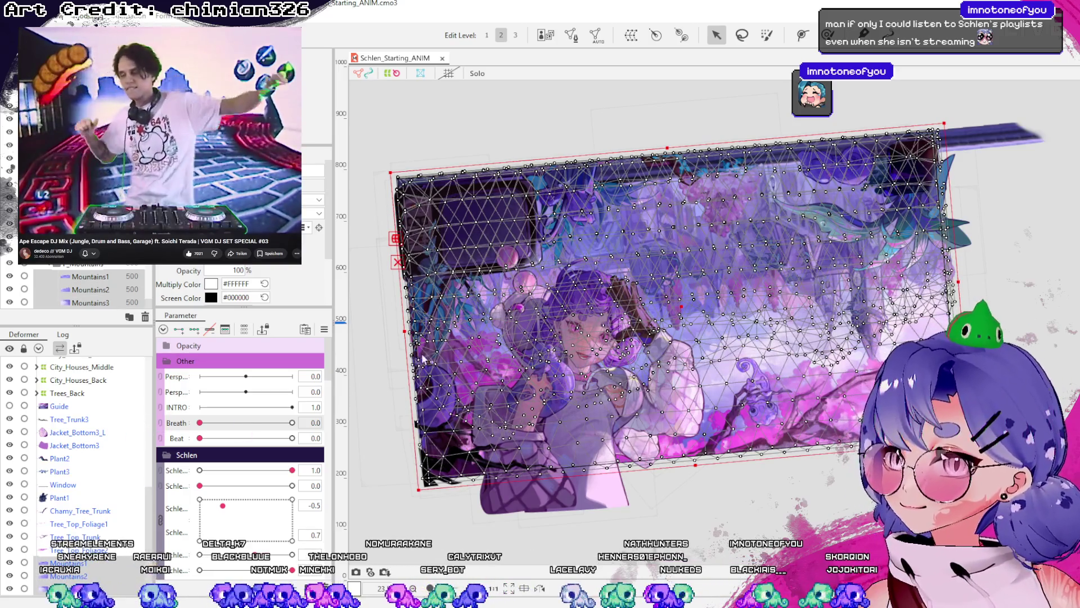
pyautogui.scroll(10, 78, 540)
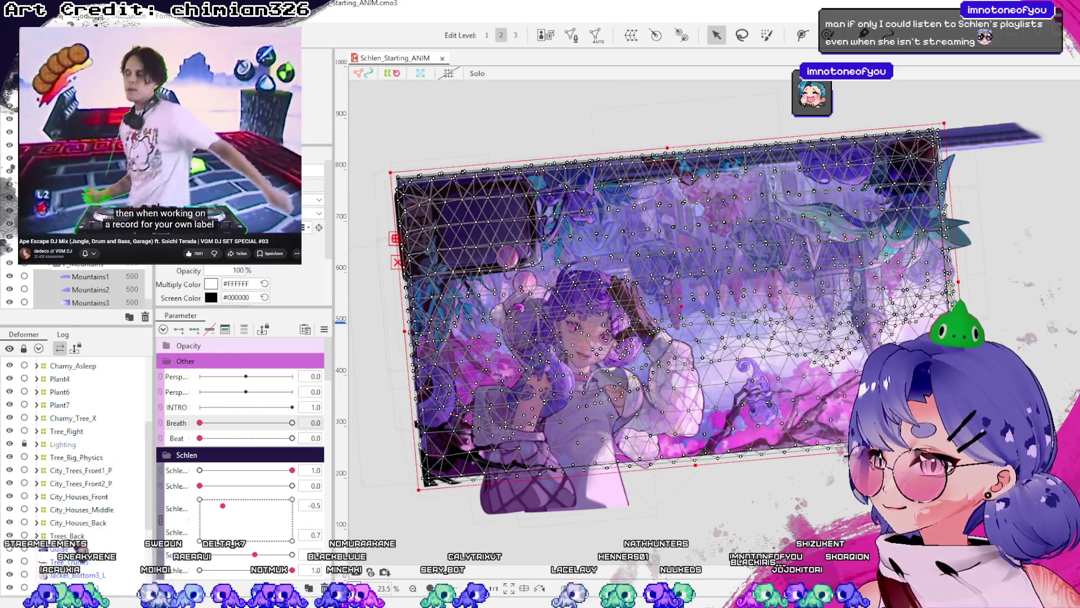
pyautogui.click(79, 416)
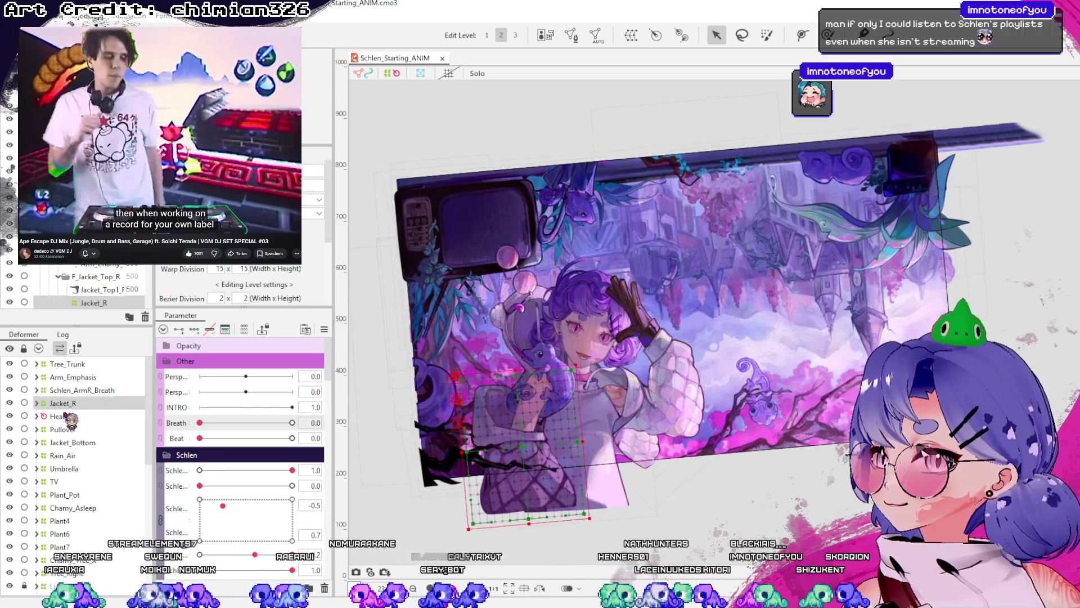
pyautogui.scroll(-5, 96, 431)
pyautogui.scroll(-3, 93, 439)
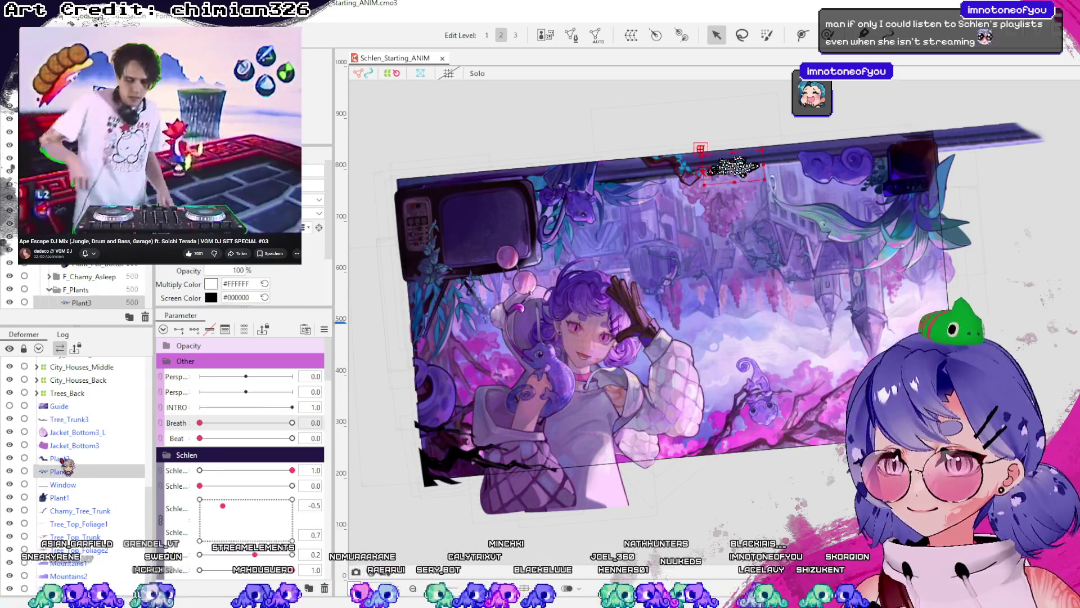
pyautogui.click(81, 445)
pyautogui.keyDown('ctrl'); pyautogui.click(77, 432); pyautogui.keyUp('ctrl')
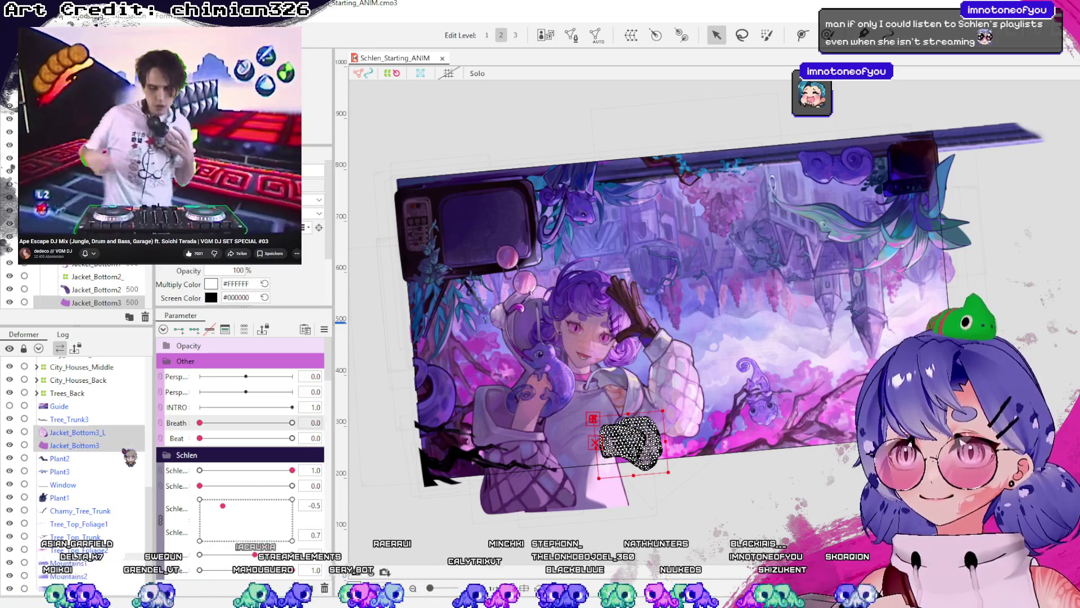
pyautogui.scroll(2, 542, 525)
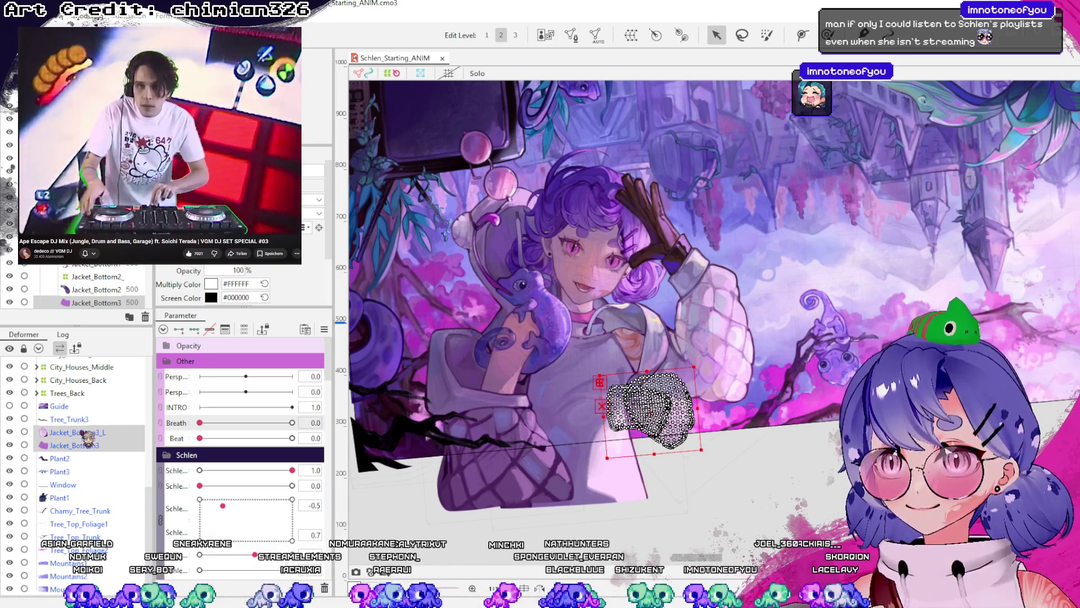
pyautogui.scroll(3, 83, 526)
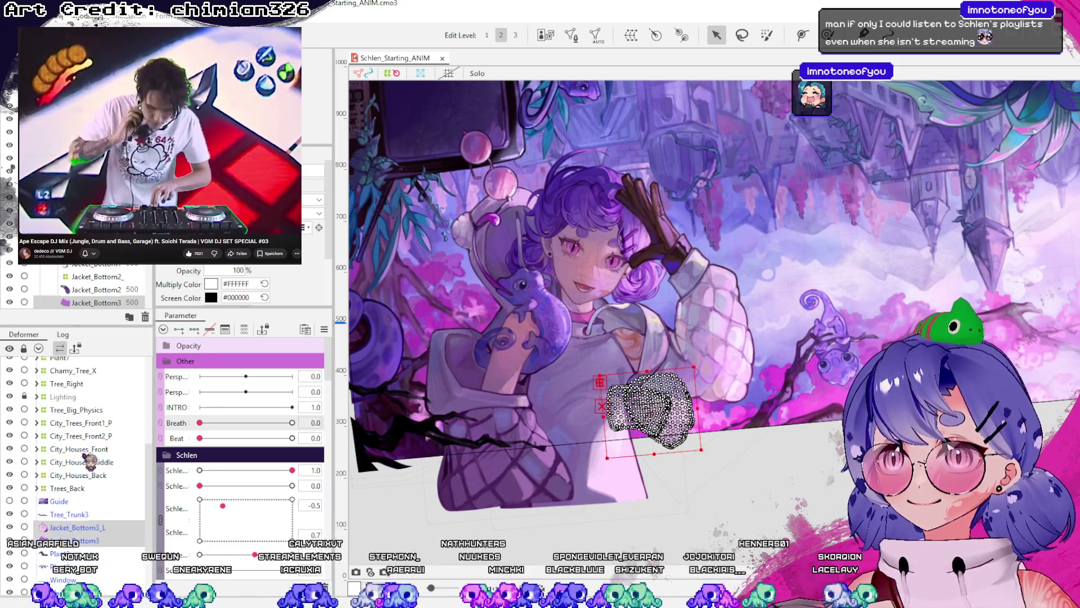
pyautogui.scroll(2, 114, 481)
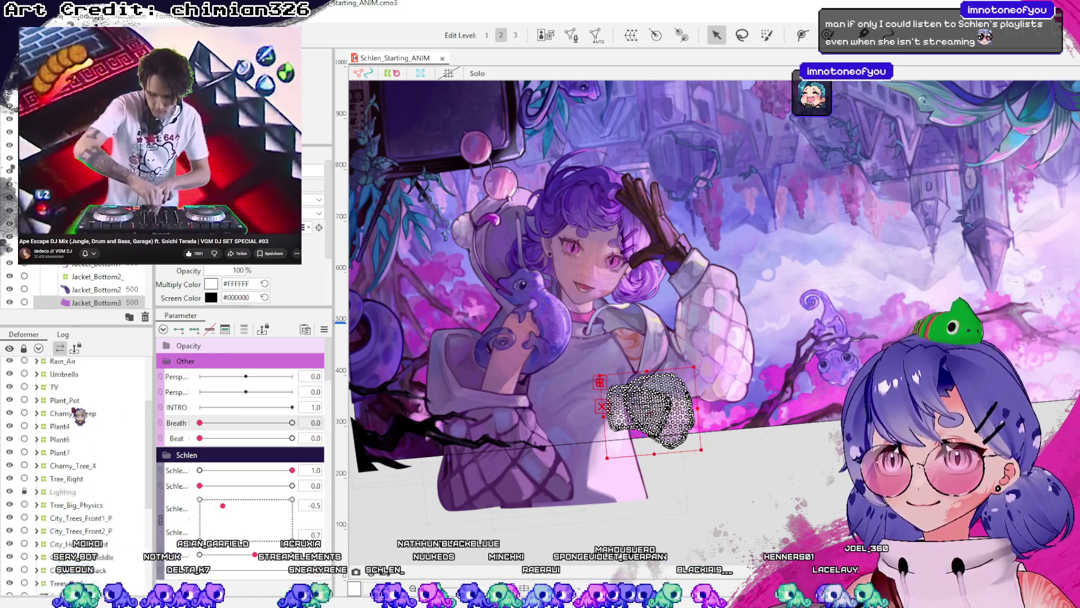
pyautogui.scroll(5, 82, 420)
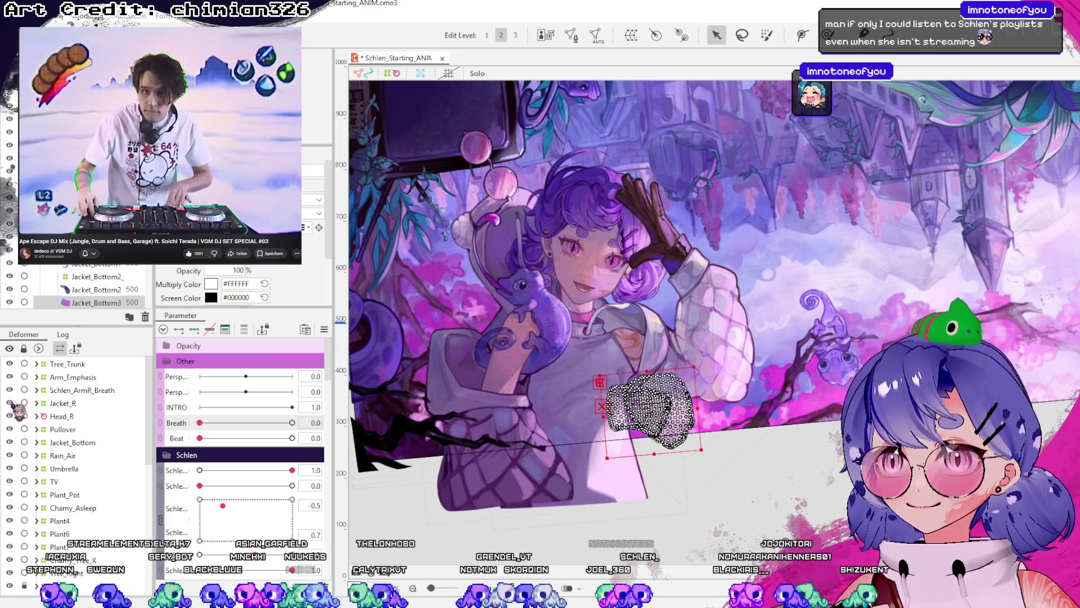
pyautogui.click(73, 390)
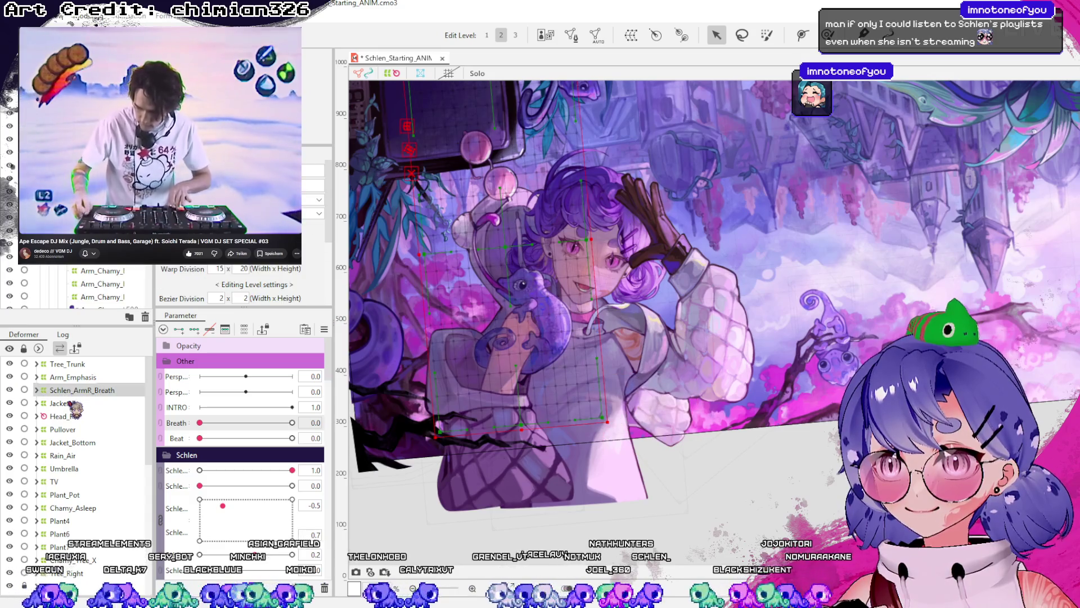
pyautogui.click(79, 377)
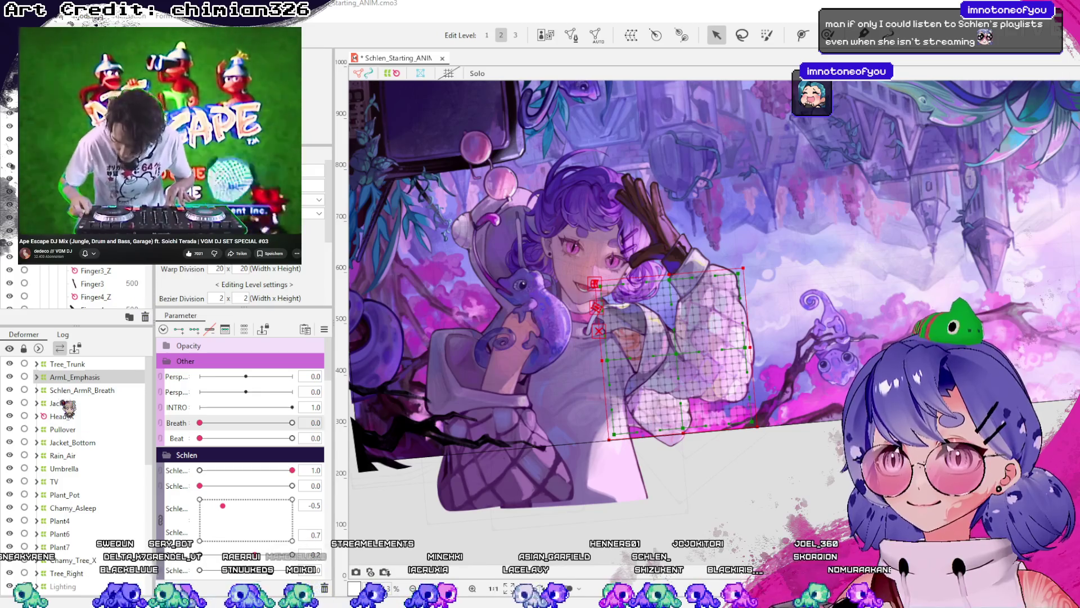
pyautogui.scroll(-5, 73, 473)
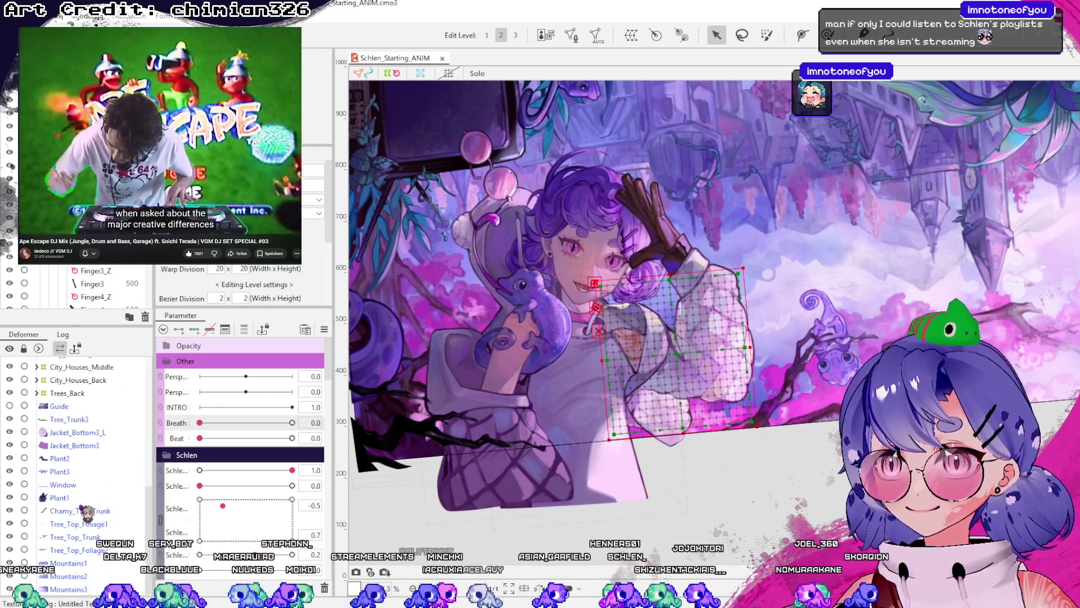
pyautogui.click(78, 432)
pyautogui.keyDown('ctrl'); pyautogui.click(76, 445); pyautogui.keyUp('ctrl')
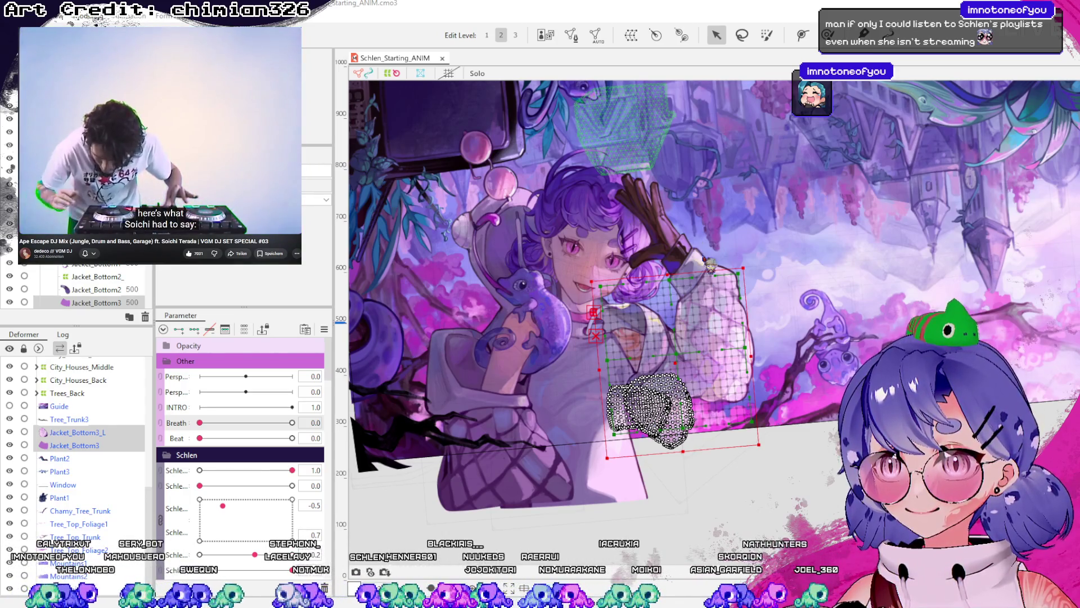
pyautogui.click(645, 401)
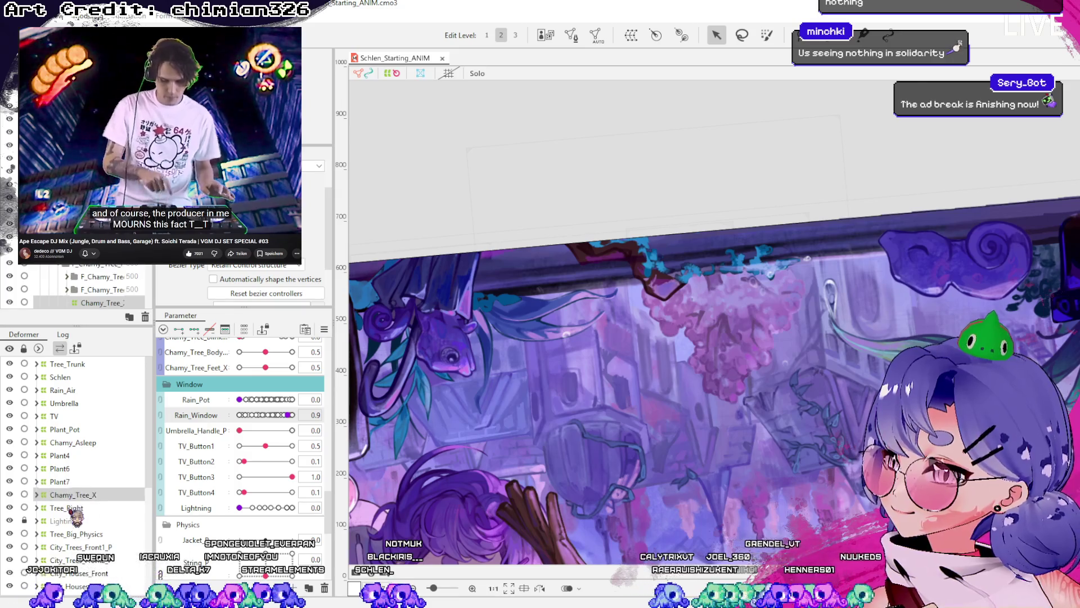
# - Expand Rain_Air, select Rain_Left2, and raise Rain_Pot to 0.7 to preview the rain
pyautogui.click(37, 390)
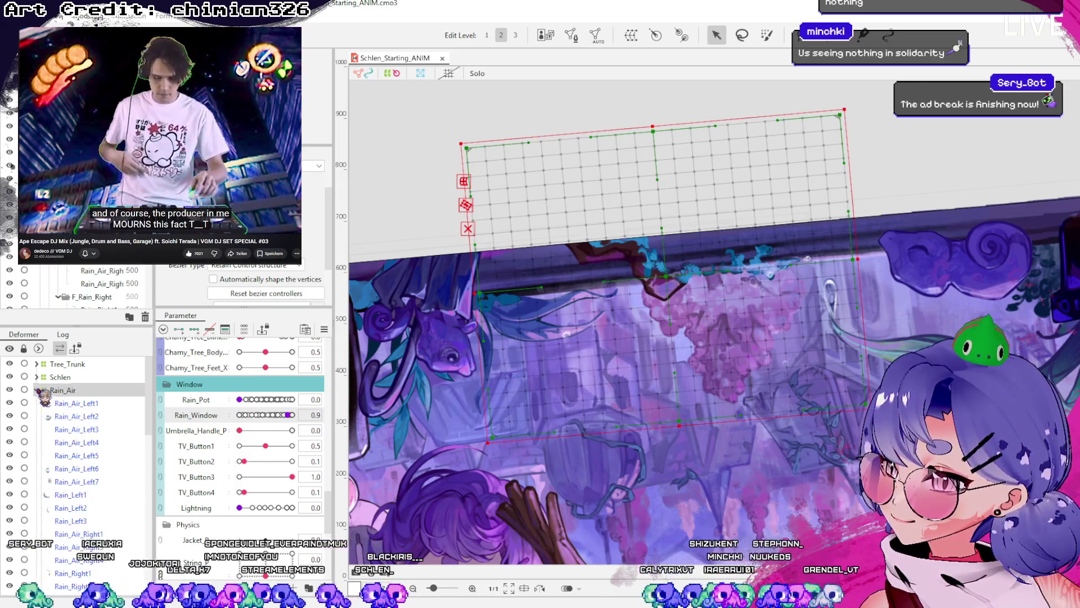
pyautogui.click(63, 390)
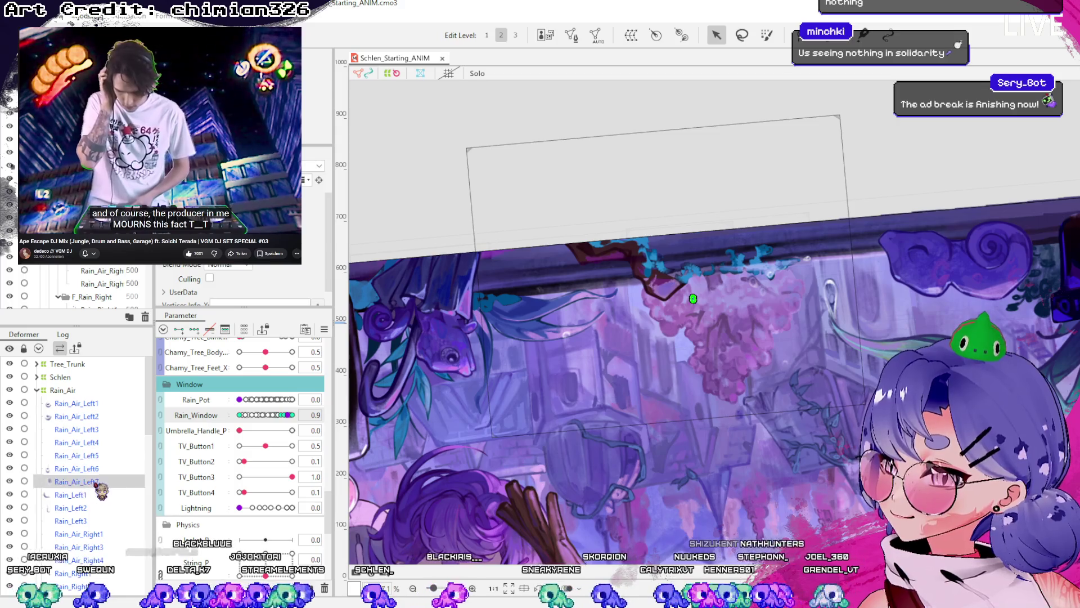
pyautogui.scroll(-3, 84, 473)
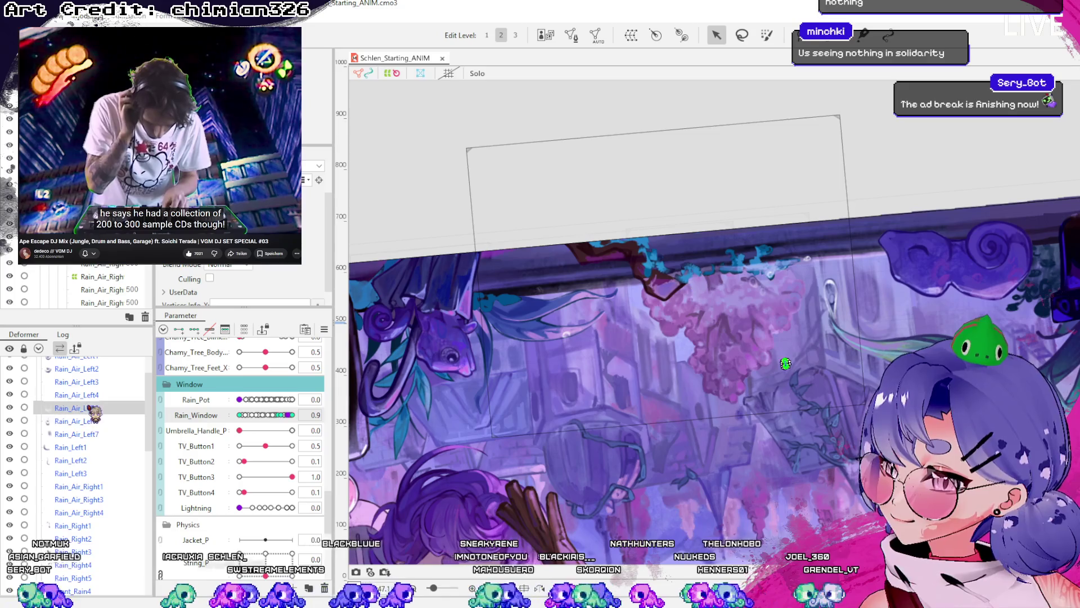
pyautogui.click(85, 460)
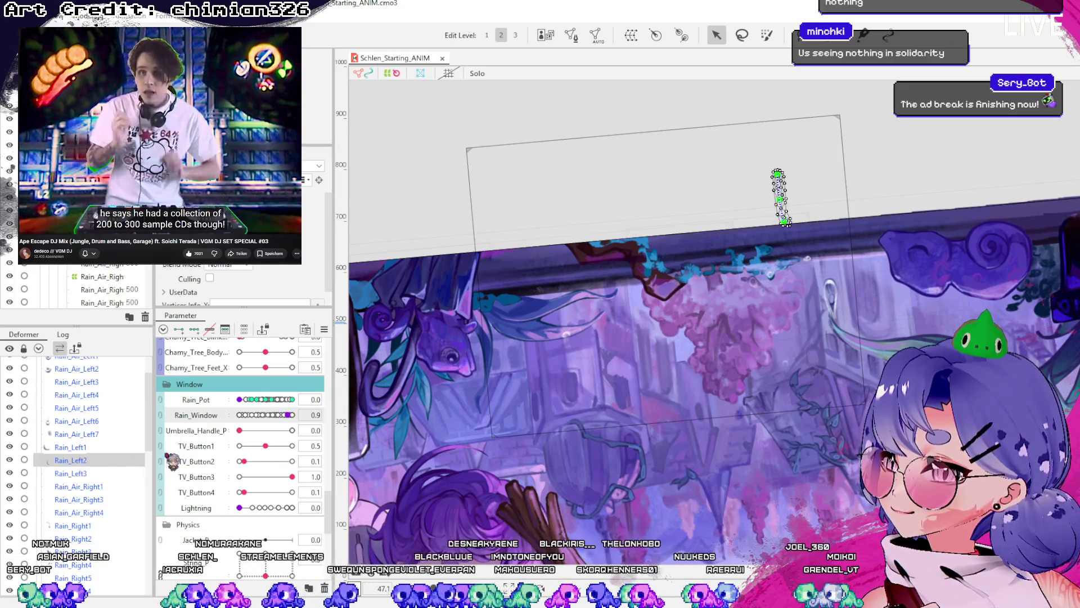
pyautogui.moveTo(241, 400); pyautogui.dragTo(256, 399)
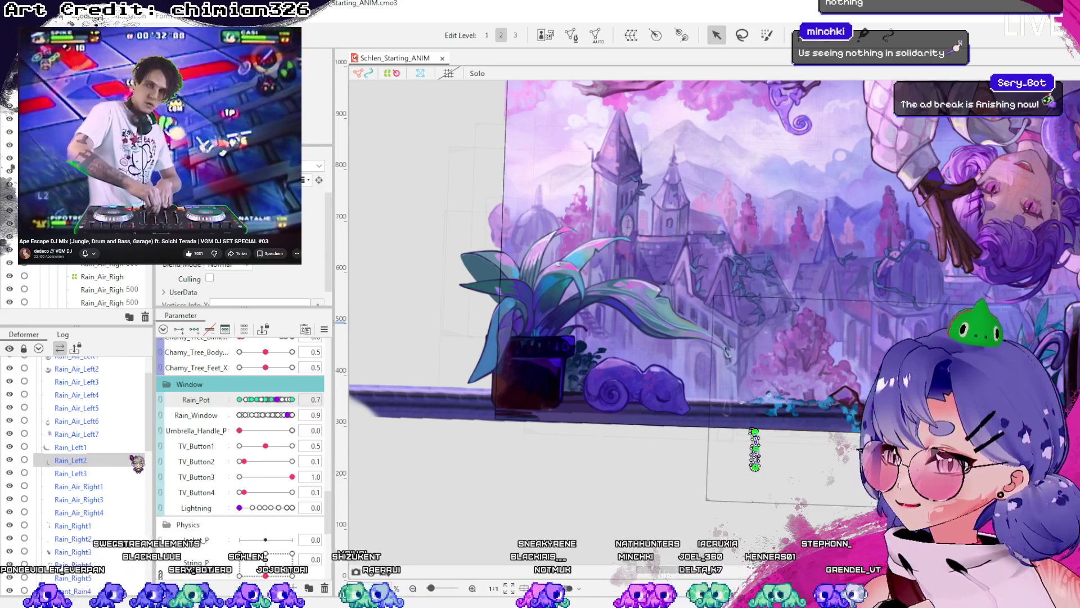
# - Range-select the deformers from Rain_Air to Plant7 and group them with Ctrl+G
pyautogui.scroll(2, 137, 462)
pyautogui.click(37, 390)
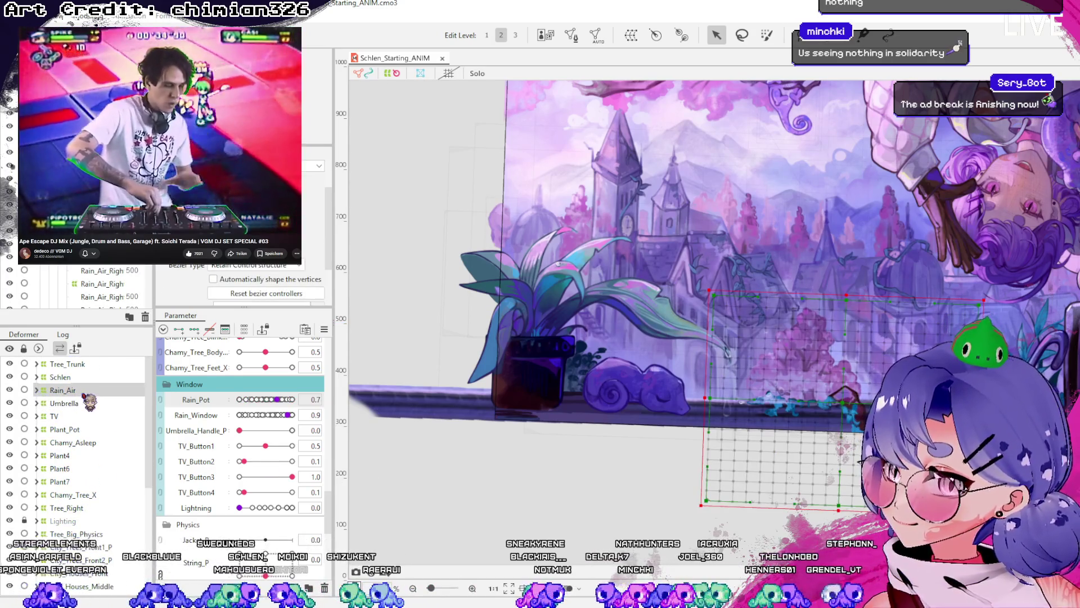
pyautogui.click(73, 404)
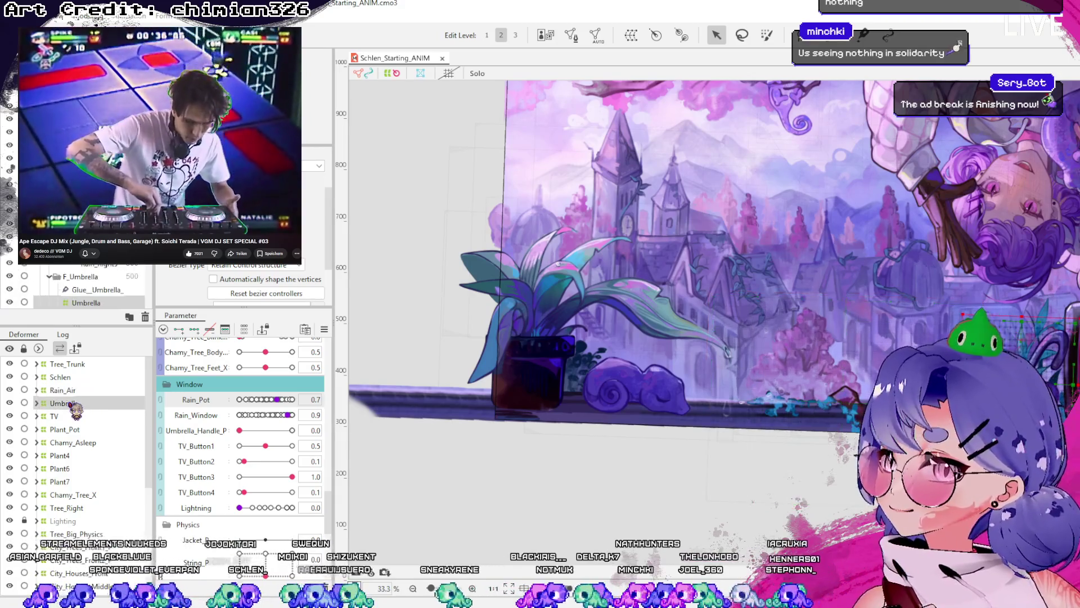
pyautogui.click(67, 364)
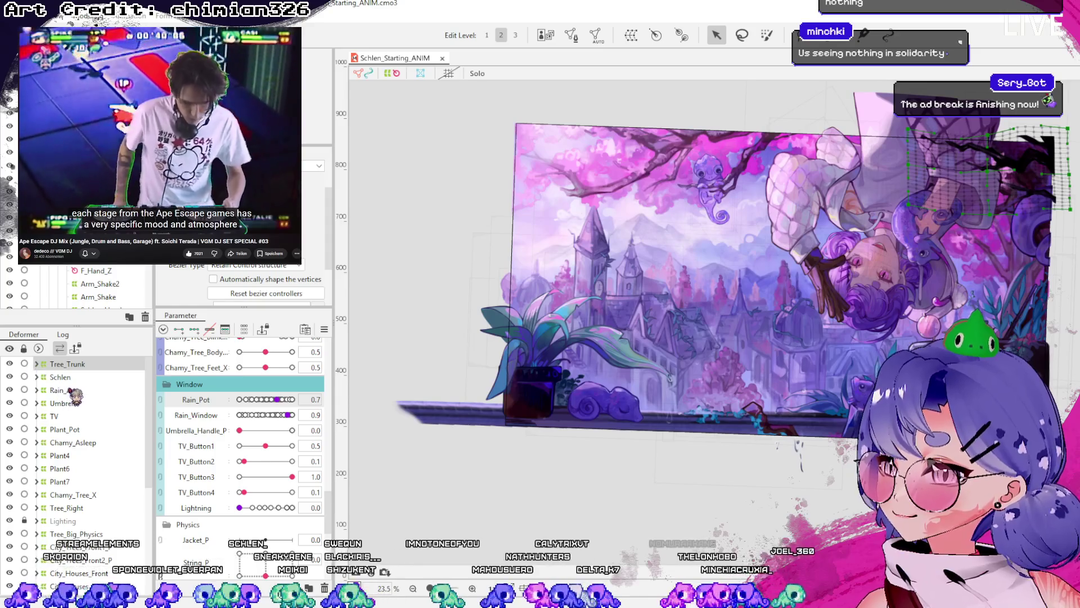
pyautogui.click(73, 391)
pyautogui.moveTo(73, 410)
pyautogui.mouseDown()
pyautogui.moveTo(86, 445)
pyautogui.moveTo(75, 491)
pyautogui.moveTo(218, 477)
pyautogui.mouseUp()
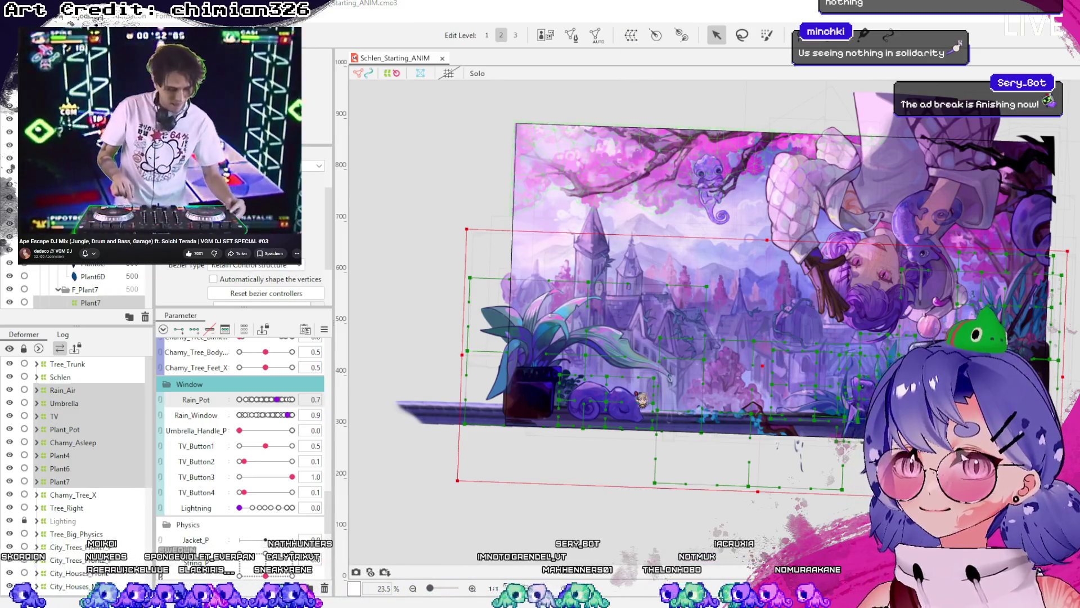
pyautogui.hotkey('ctrl', 'g')
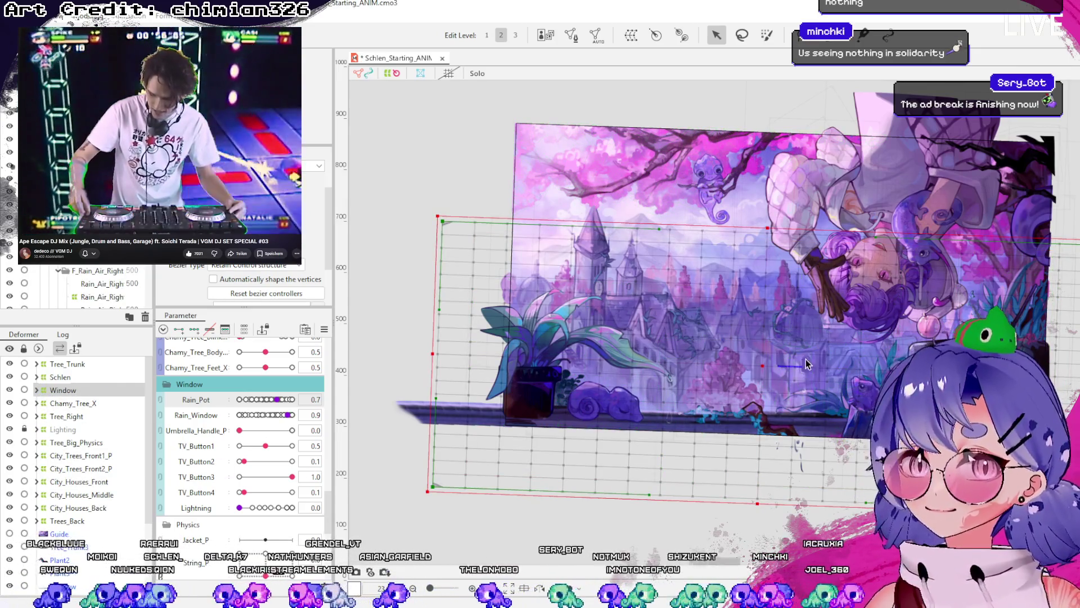
# - Reposition the Window deformer in the list and stretch its grid left and up over the window
pyautogui.moveTo(779, 363); pyautogui.dragTo(671, 320)
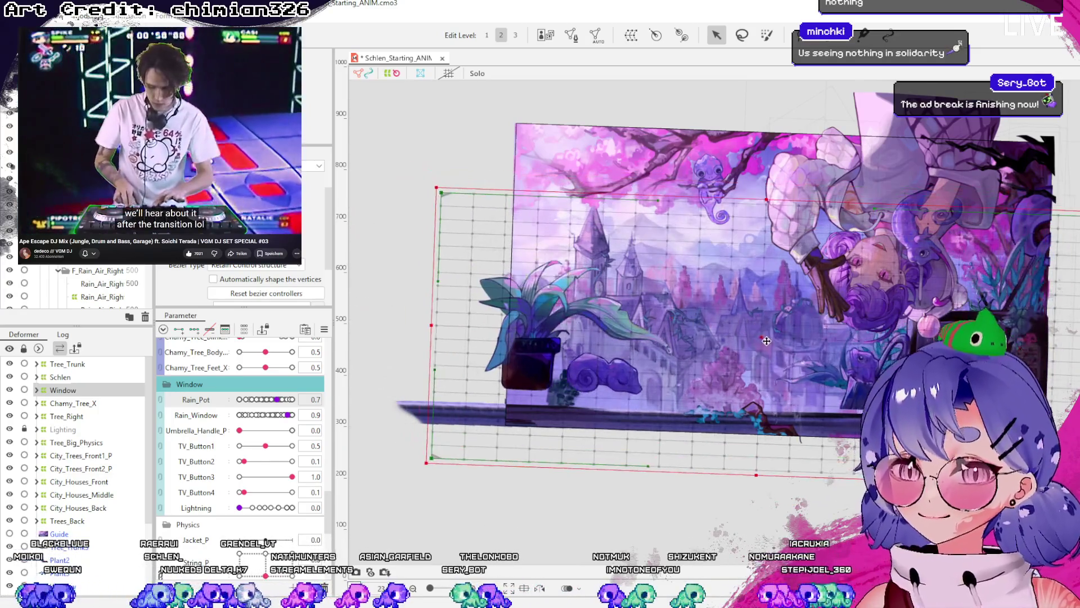
pyautogui.hotkey('ctrl', 'z')
pyautogui.scroll(-5, 85, 447)
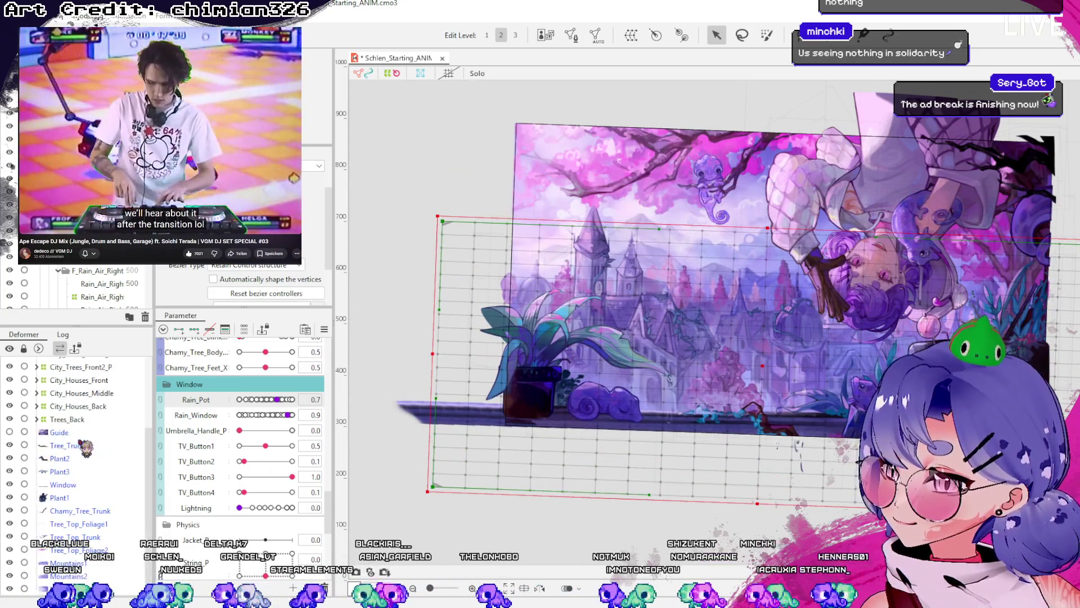
pyautogui.click(71, 485)
pyautogui.moveTo(71, 485)
pyautogui.mouseDown()
pyautogui.moveTo(75, 397)
pyautogui.moveTo(45, 394)
pyautogui.moveTo(56, 394)
pyautogui.mouseUp()
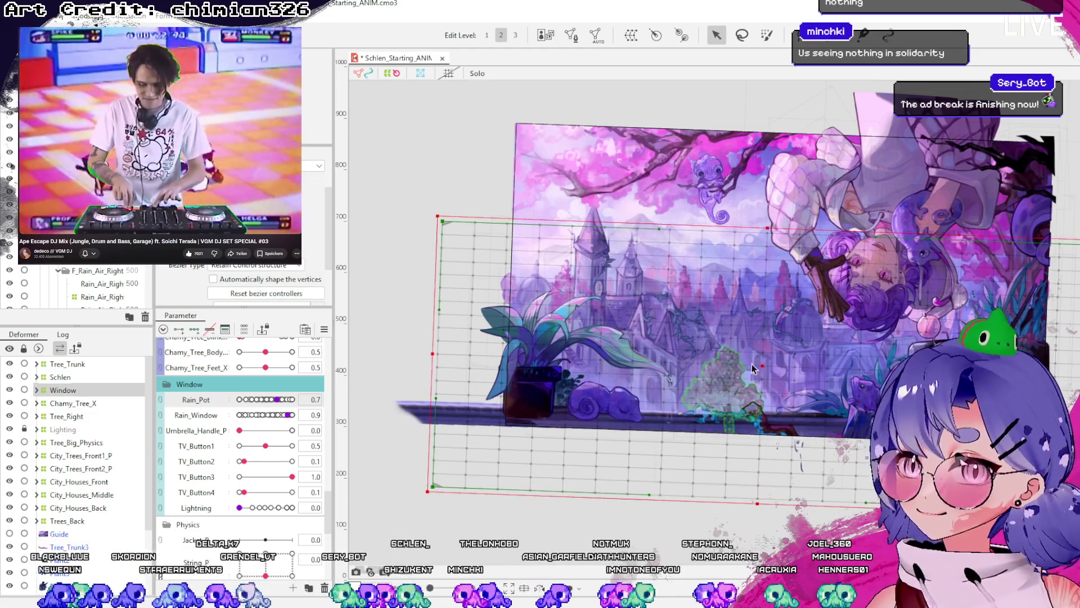
pyautogui.click(36, 390)
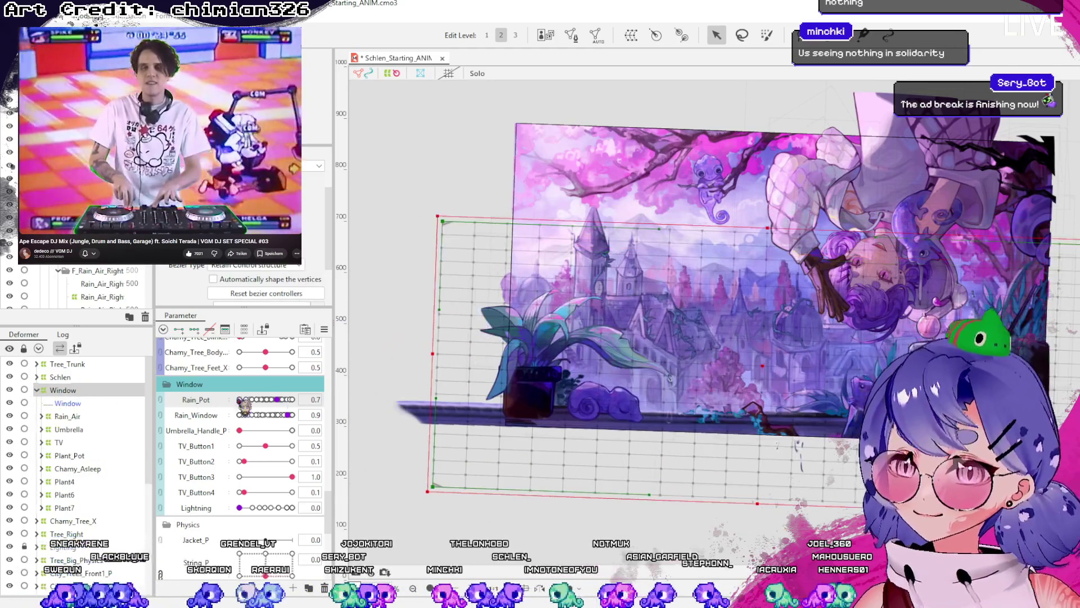
pyautogui.moveTo(432, 353); pyautogui.dragTo(372, 350)
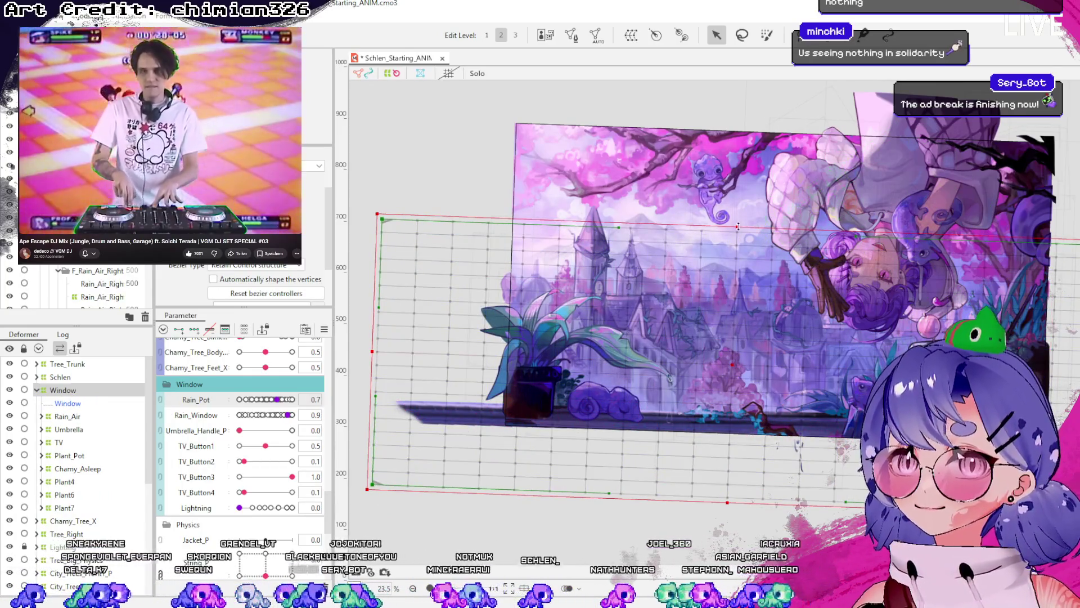
pyautogui.moveTo(737, 227); pyautogui.dragTo(740, 211)
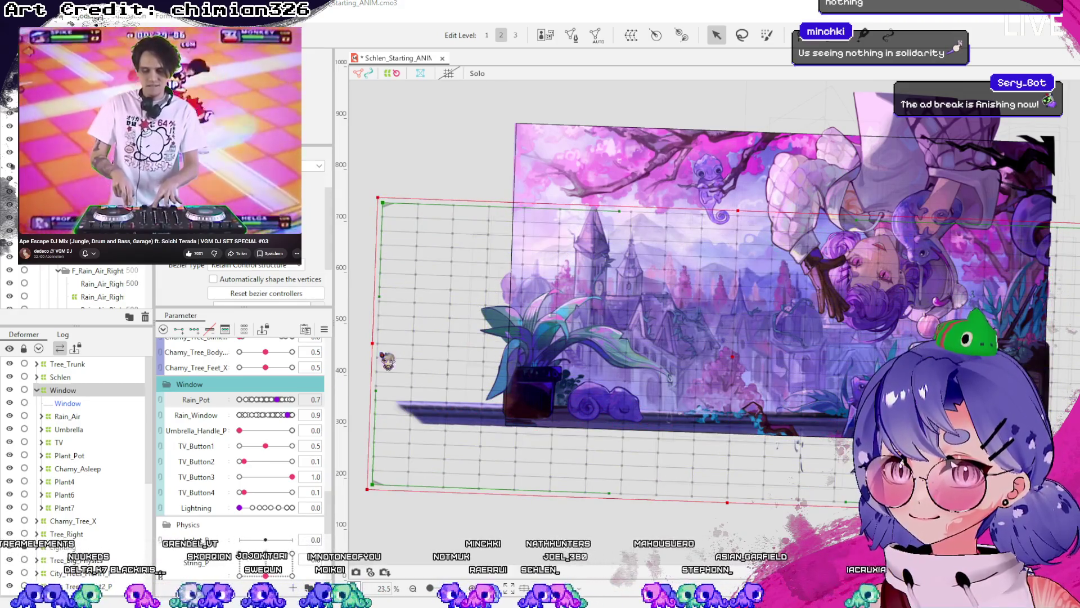
# - Move Tree_Right into the Window deformer, undoing stray canvas moves
pyautogui.click(37, 389)
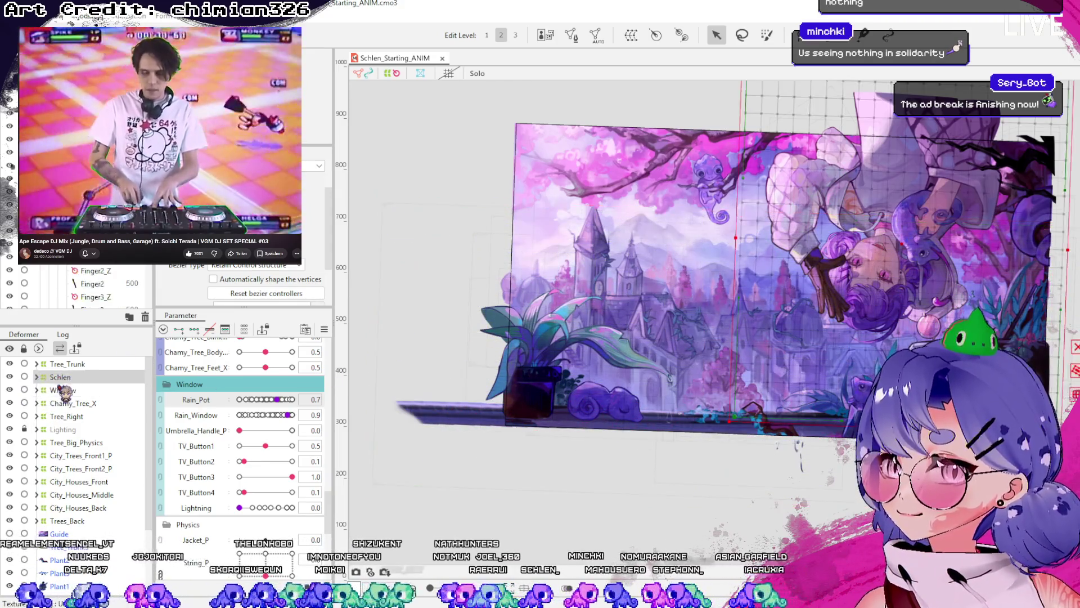
pyautogui.click(68, 364)
pyautogui.click(72, 403)
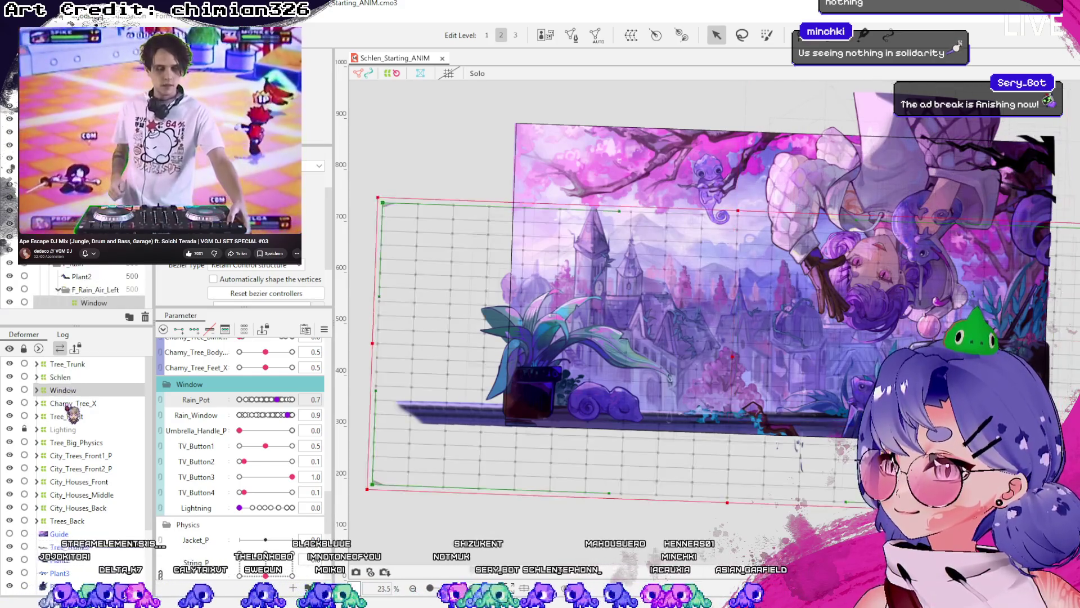
pyautogui.click(76, 417)
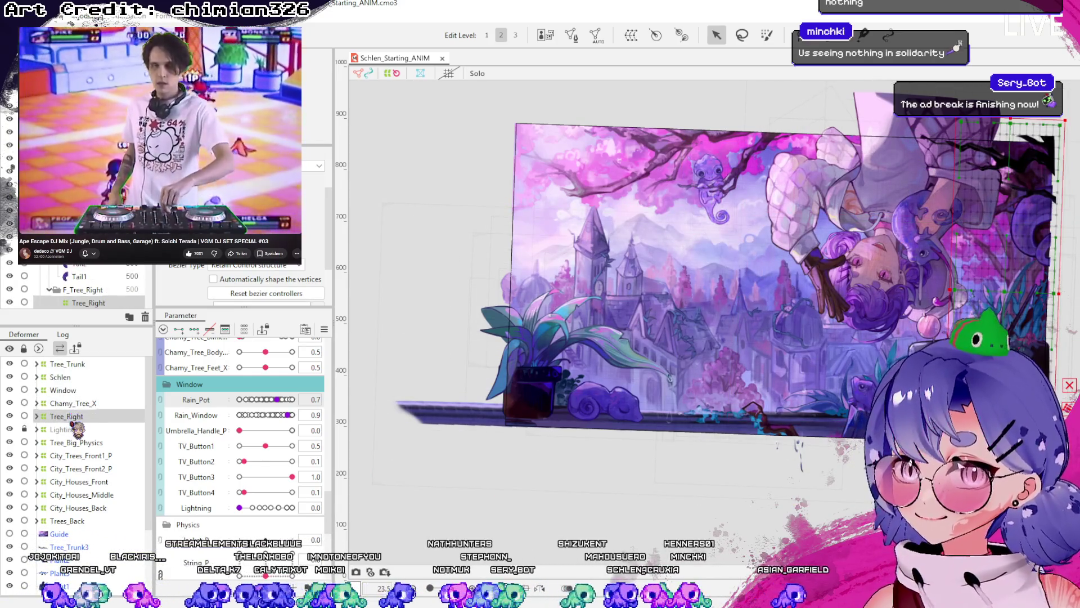
pyautogui.moveTo(1008, 258)
pyautogui.mouseDown()
pyautogui.moveTo(979, 269)
pyautogui.moveTo(950, 253)
pyautogui.mouseUp()
pyautogui.hotkey('ctrl', 'z')
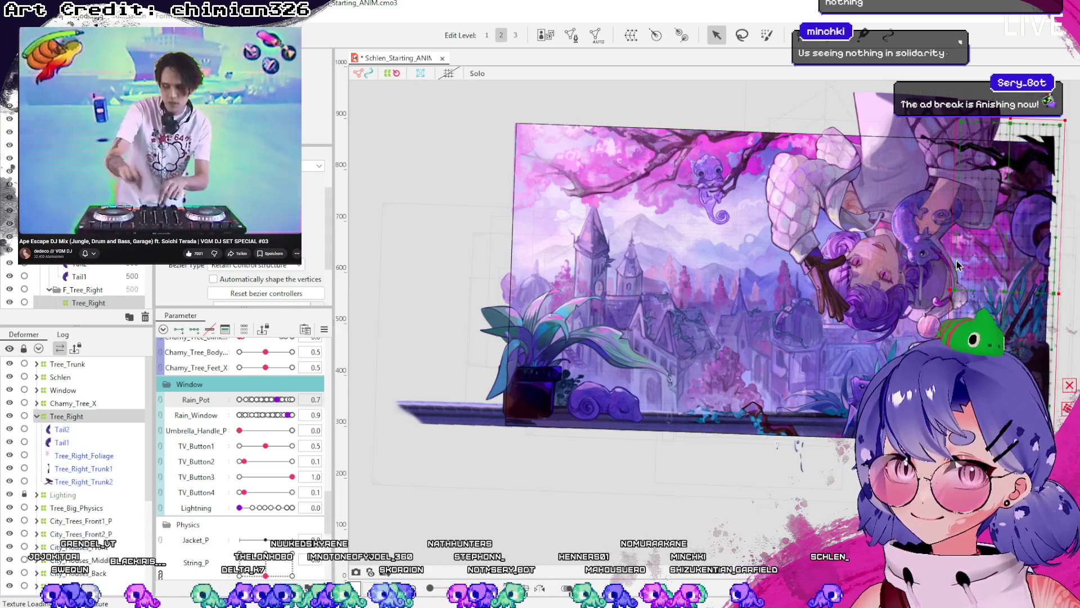
pyautogui.click(62, 391)
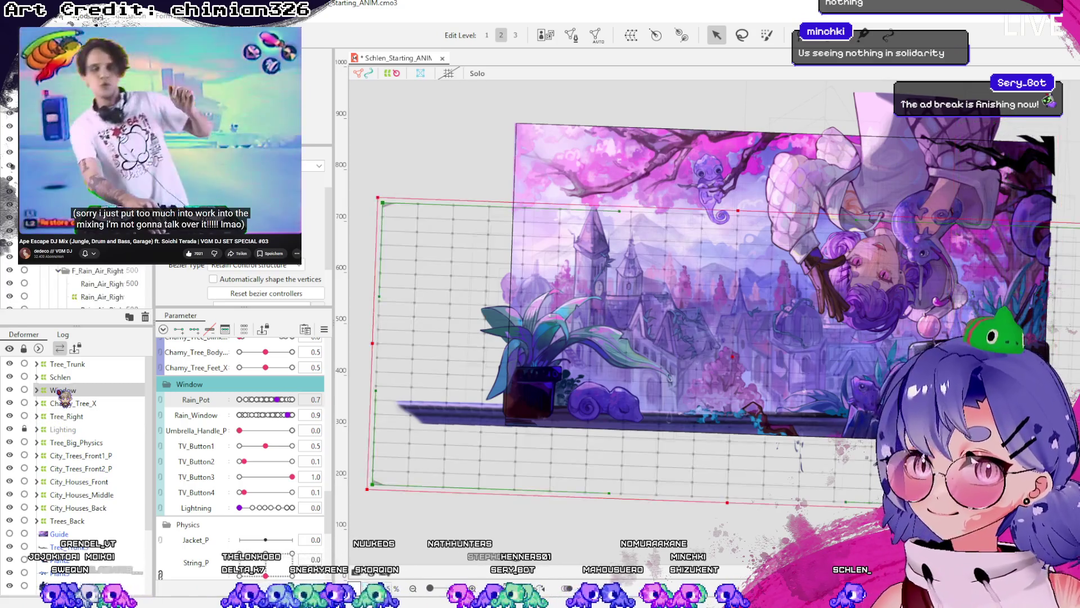
pyautogui.moveTo(66, 416); pyautogui.dragTo(62, 390)
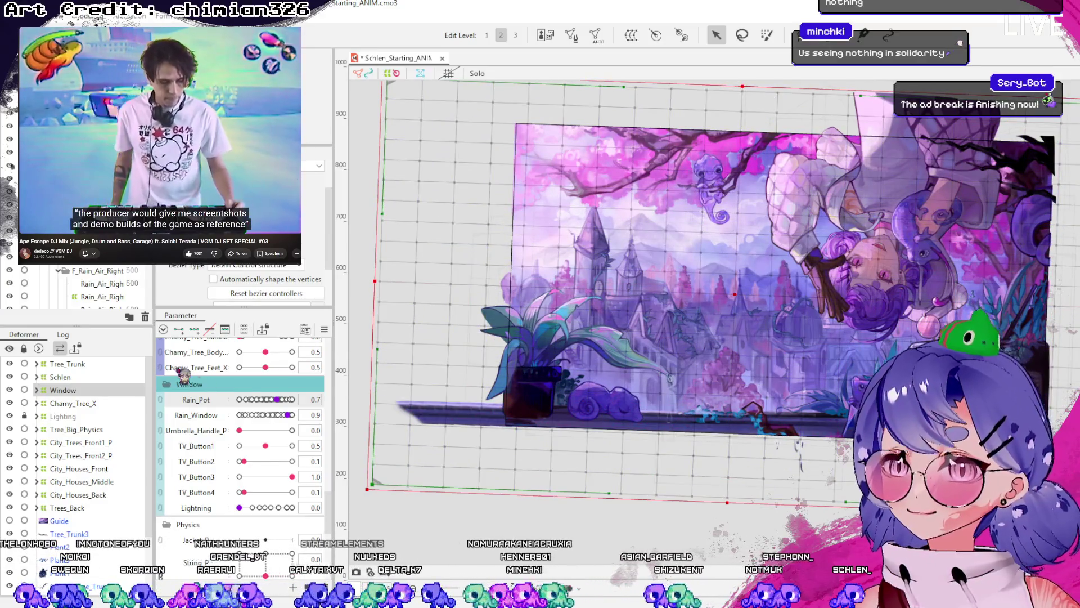
pyautogui.click(36, 390)
pyautogui.moveTo(691, 294); pyautogui.dragTo(670, 272)
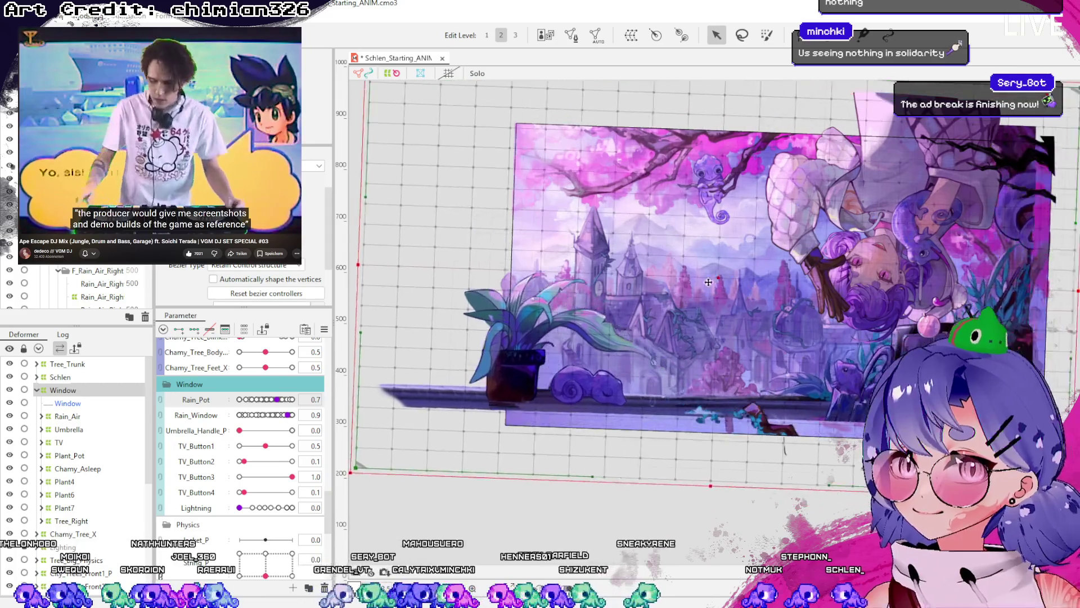
pyautogui.hotkey('ctrl', 'z')
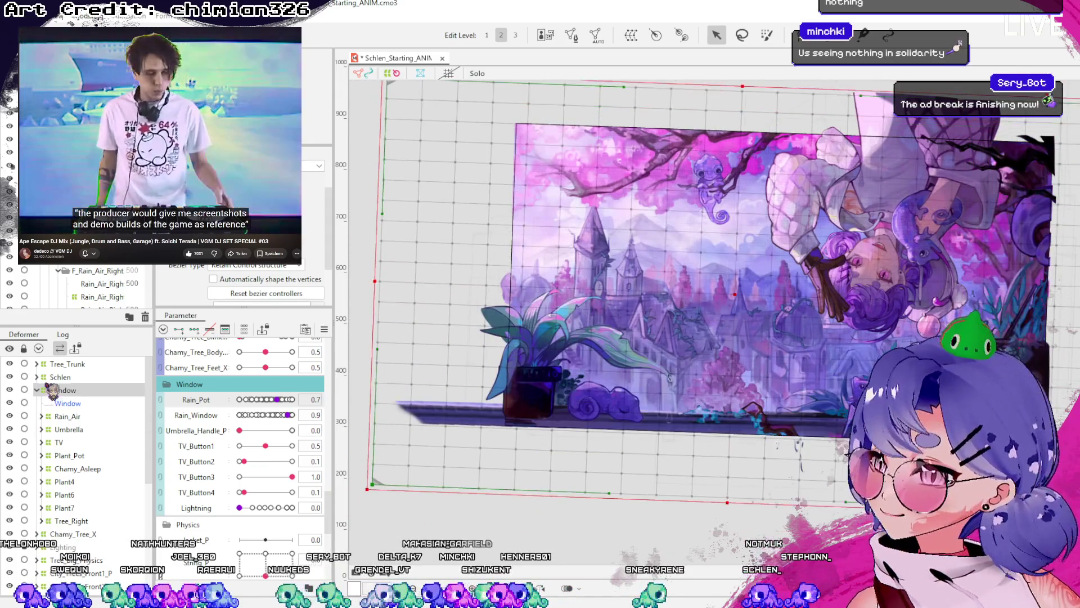
# - Range-select the art meshes from Tree_Trunk3 down to Plant1 in the Deformer list
pyautogui.click(36, 390)
pyautogui.scroll(-3, 83, 456)
pyautogui.click(72, 473)
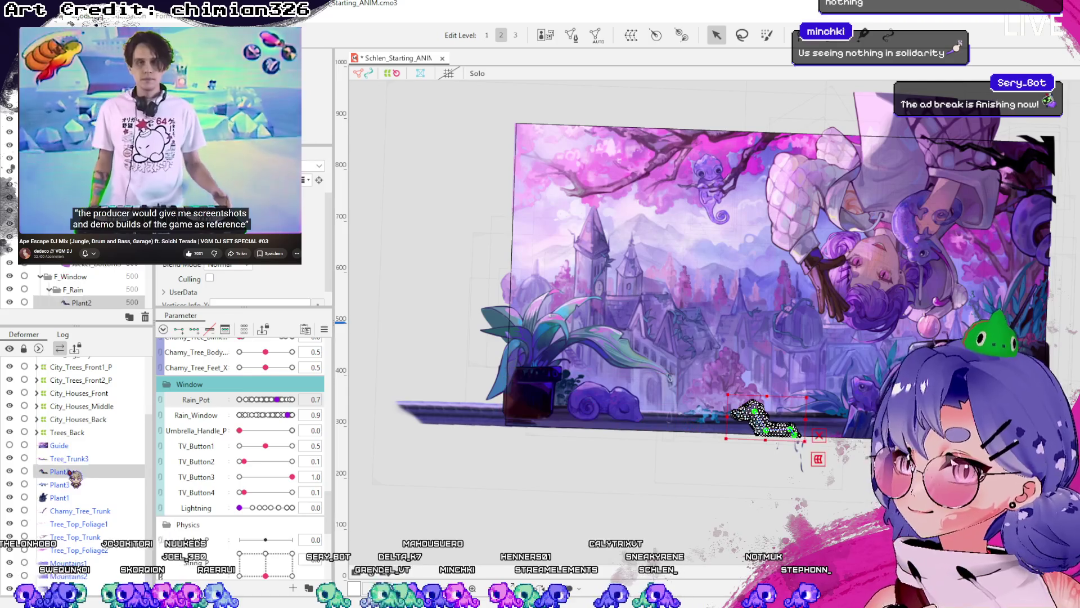
pyautogui.click(65, 498)
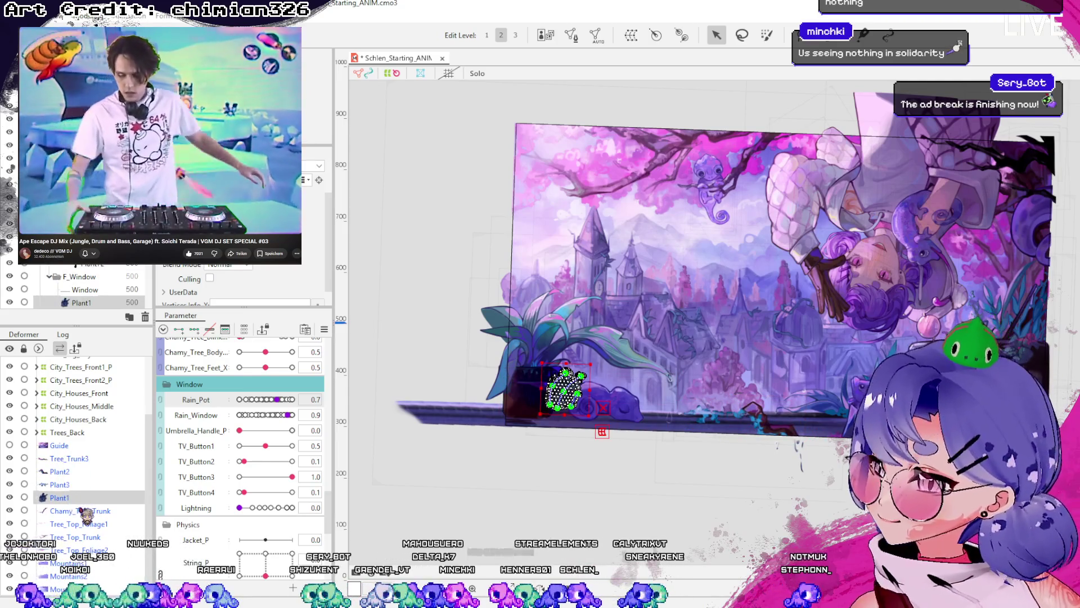
pyautogui.click(84, 510)
pyautogui.click(64, 497)
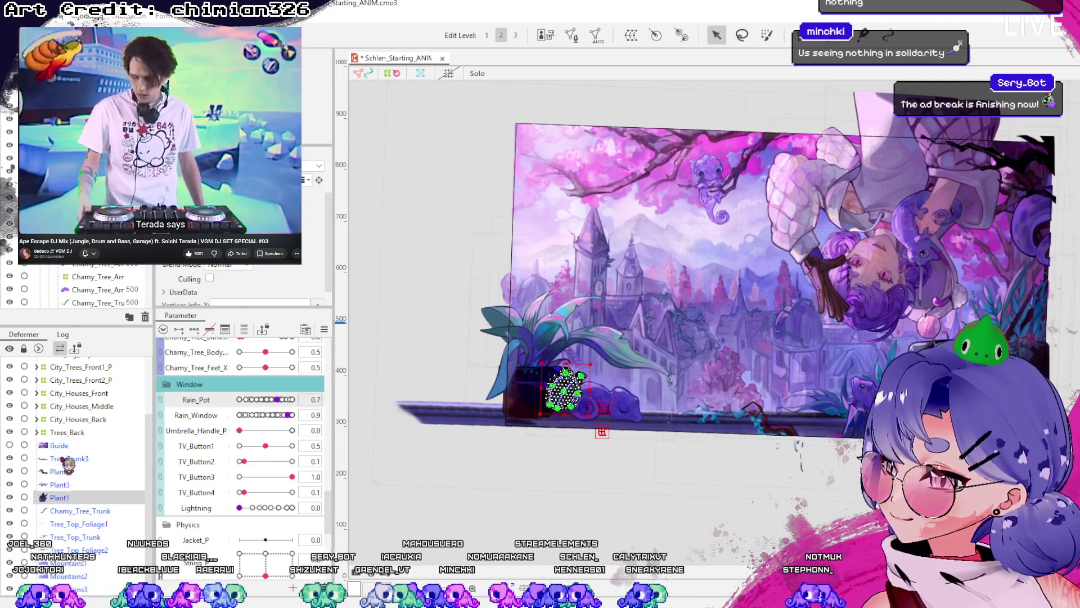
pyautogui.keyDown('shift'); pyautogui.click(79, 459); pyautogui.keyUp('shift')
pyautogui.scroll(2, 90, 360)
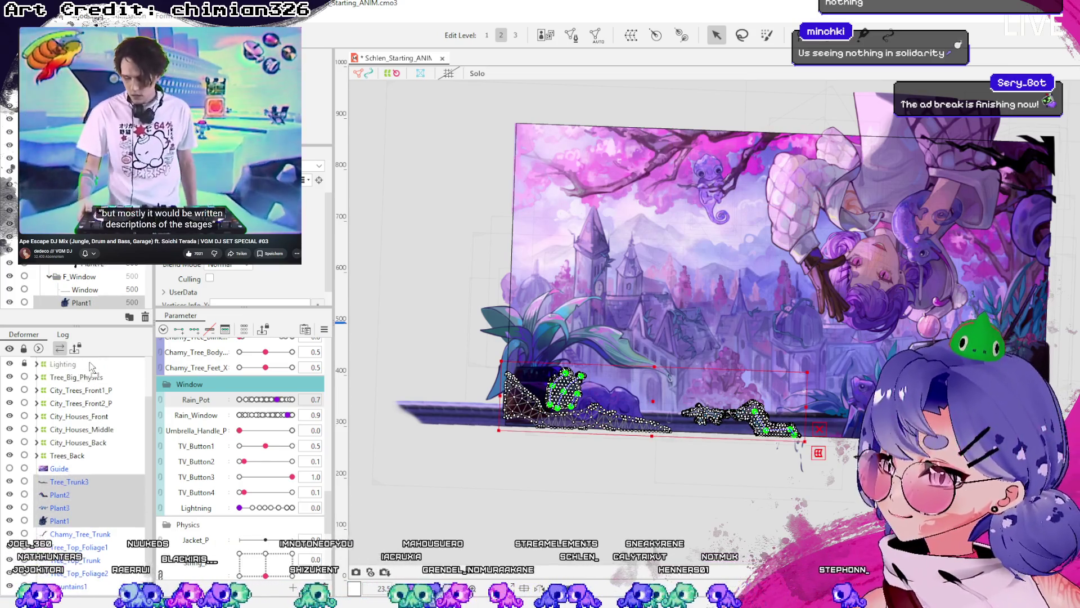
pyautogui.scroll(2, 91, 365)
# - Check the Window deformer's contents and grid, then save the project
pyautogui.click(38, 390)
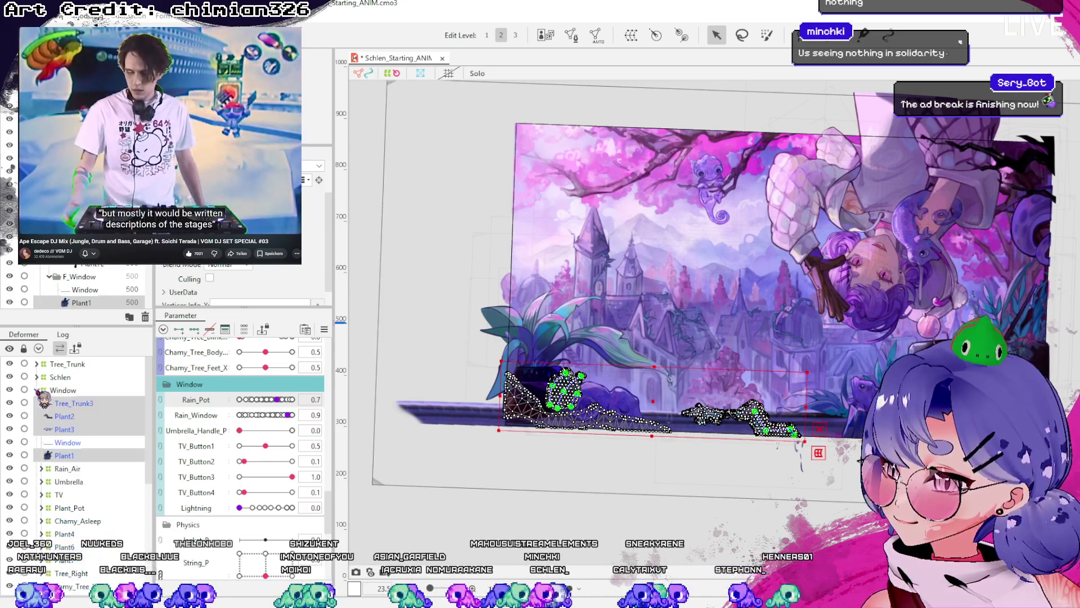
pyautogui.click(37, 390)
pyautogui.click(63, 390)
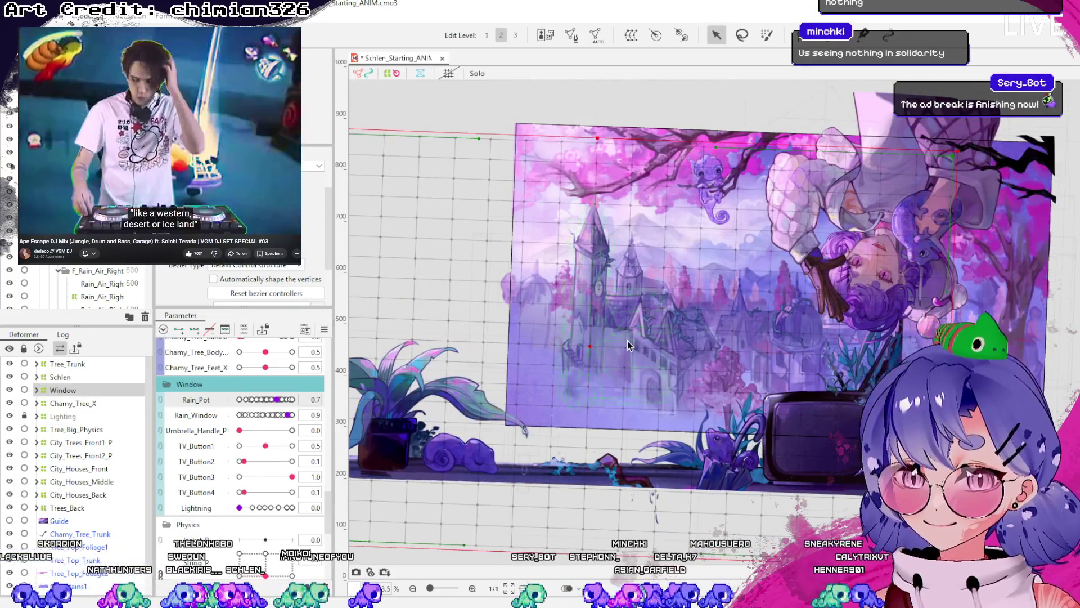
pyautogui.click(660, 366)
pyautogui.hotkey('ctrl', 's')
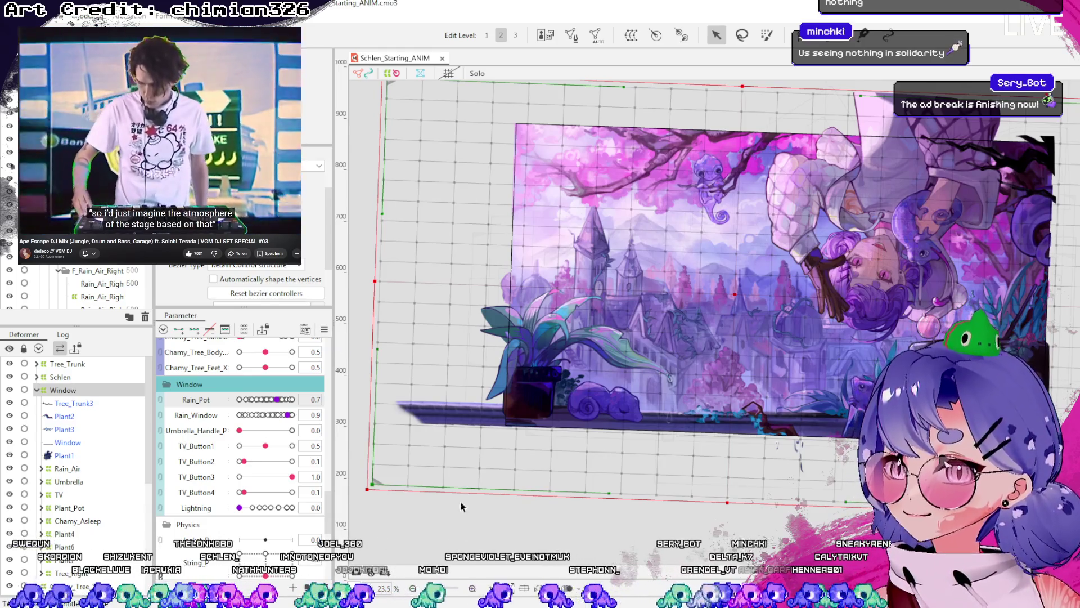
pyautogui.scroll(-2, 687, 158)
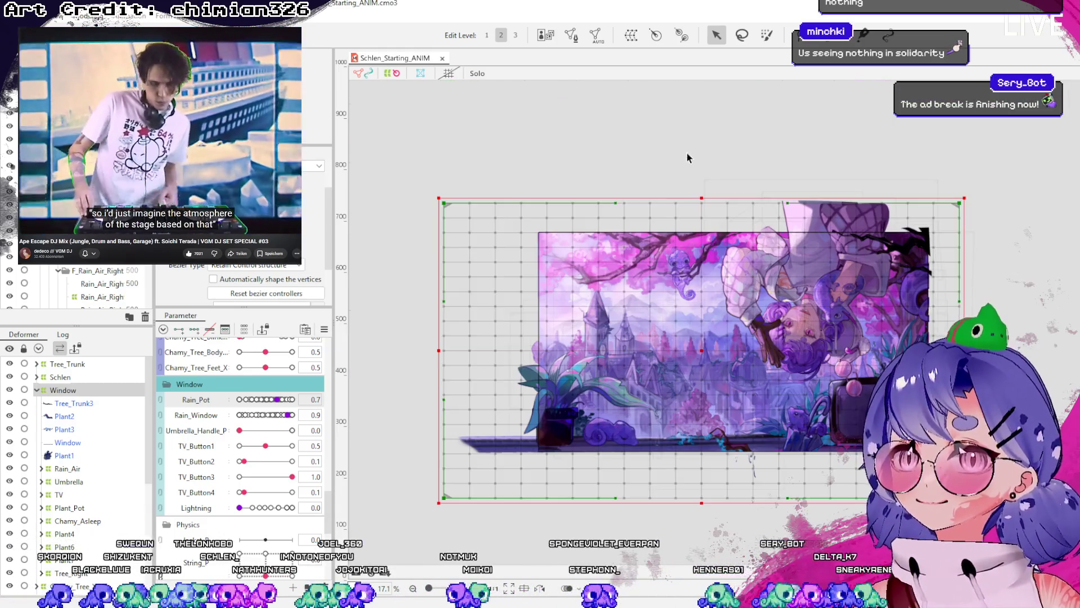
# - Unlock the Lighting deformer in the Deformer palette
pyautogui.click(36, 390)
pyautogui.click(70, 403)
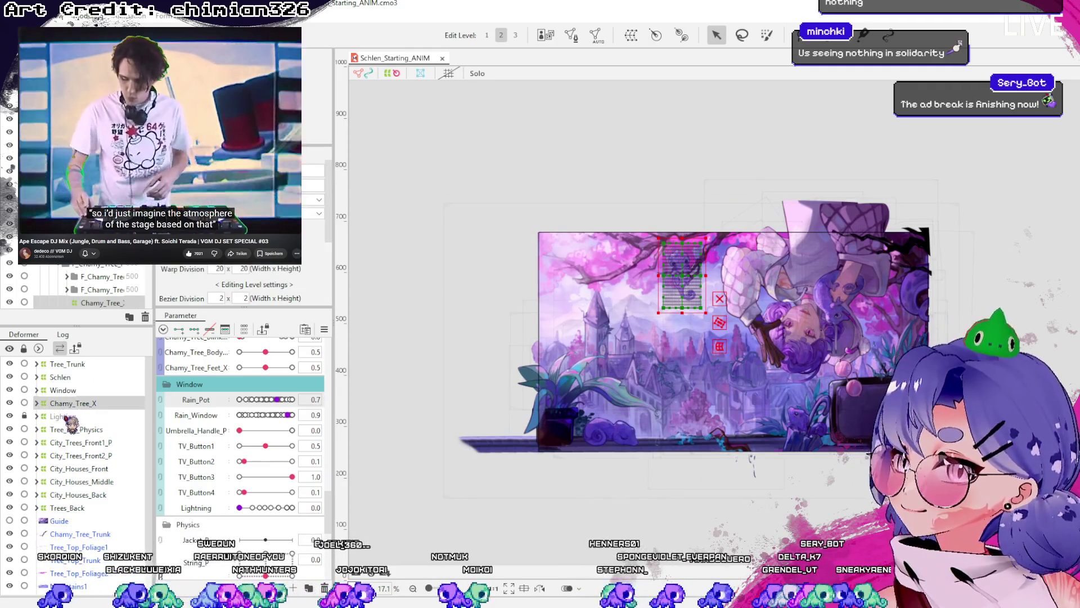
pyautogui.click(66, 417)
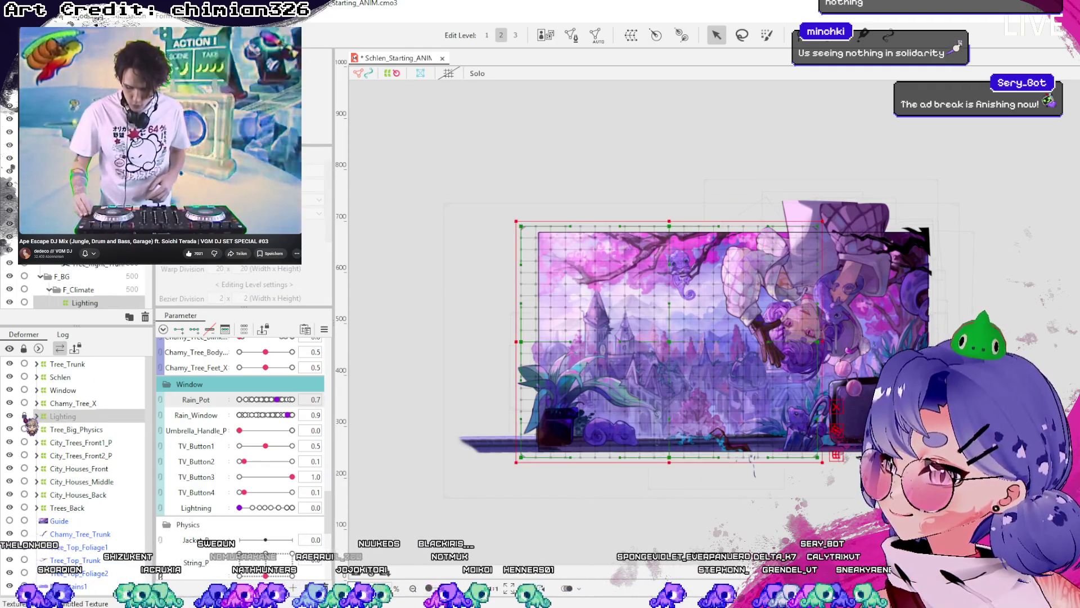
pyautogui.click(24, 416)
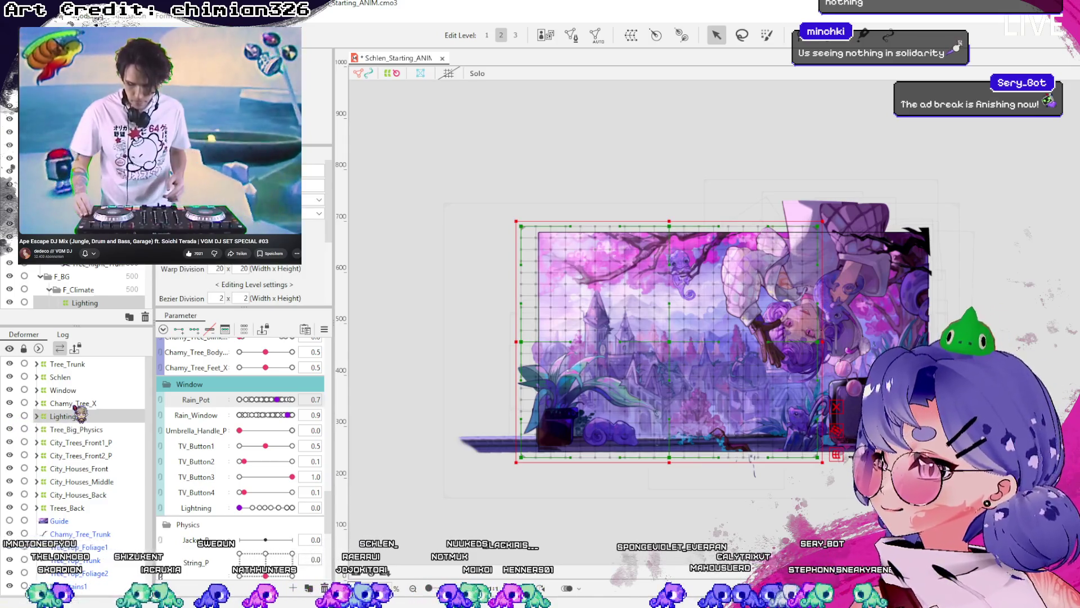
pyautogui.click(75, 404)
# - Select Tree_Big_Physics through Trees_Back plus Lighting and wrap them in a new BG warp deformer
pyautogui.scroll(-2, 107, 437)
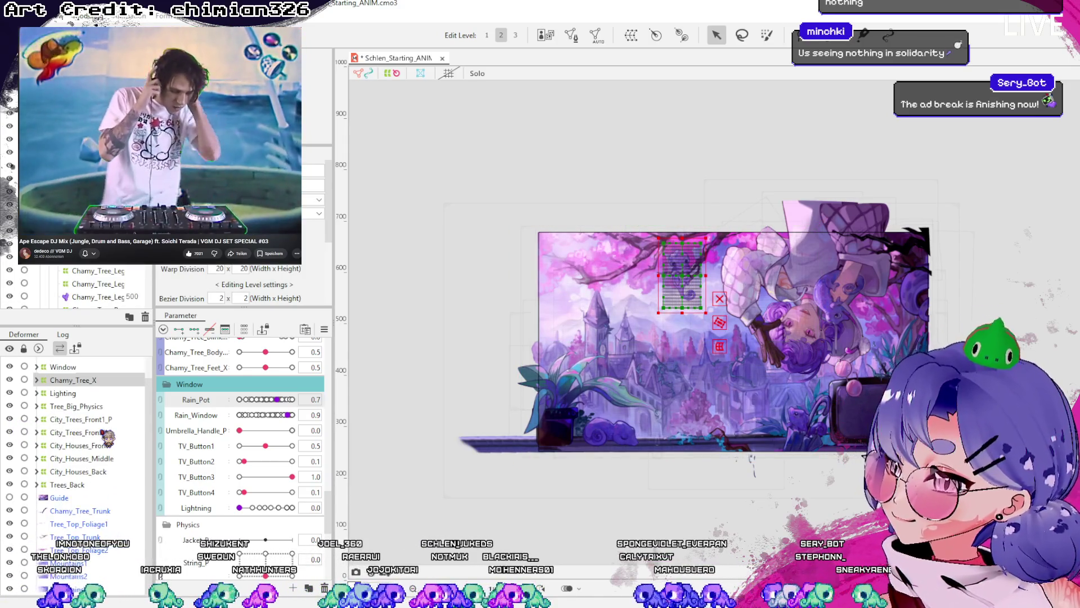
pyautogui.click(66, 562)
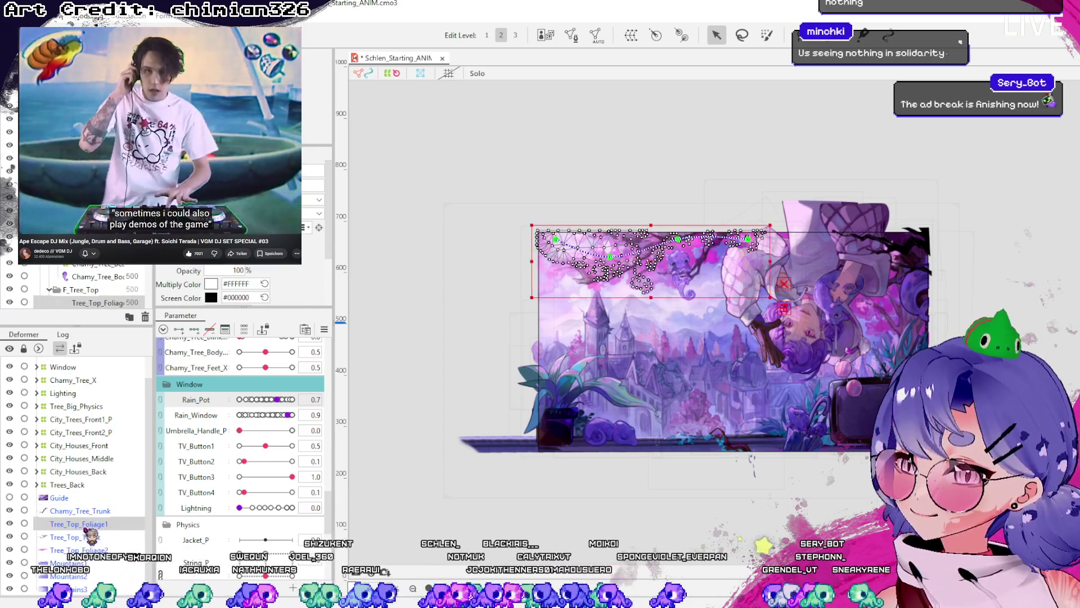
pyautogui.click(87, 485)
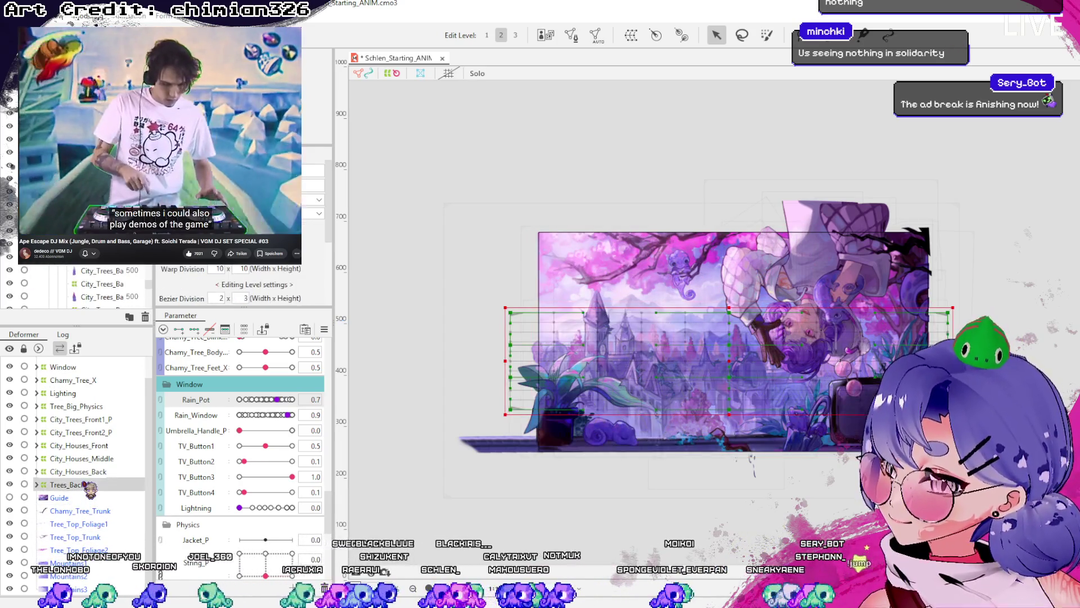
pyautogui.keyDown('shift'); pyautogui.click(87, 406); pyautogui.keyUp('shift')
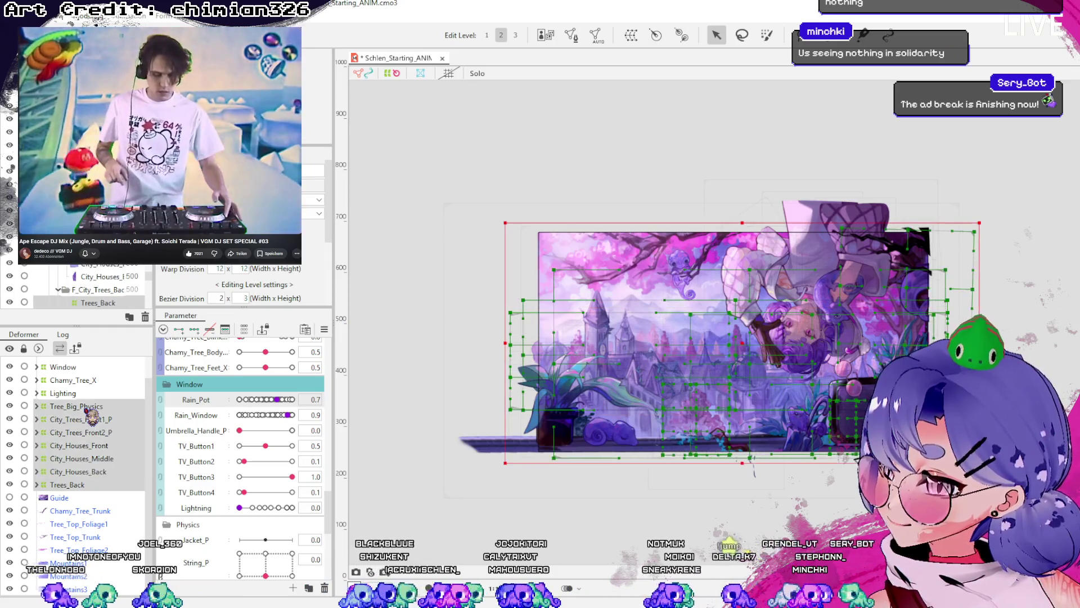
pyautogui.keyDown('shift'); pyautogui.click(79, 394); pyautogui.keyUp('shift')
pyautogui.scroll(2, 95, 488)
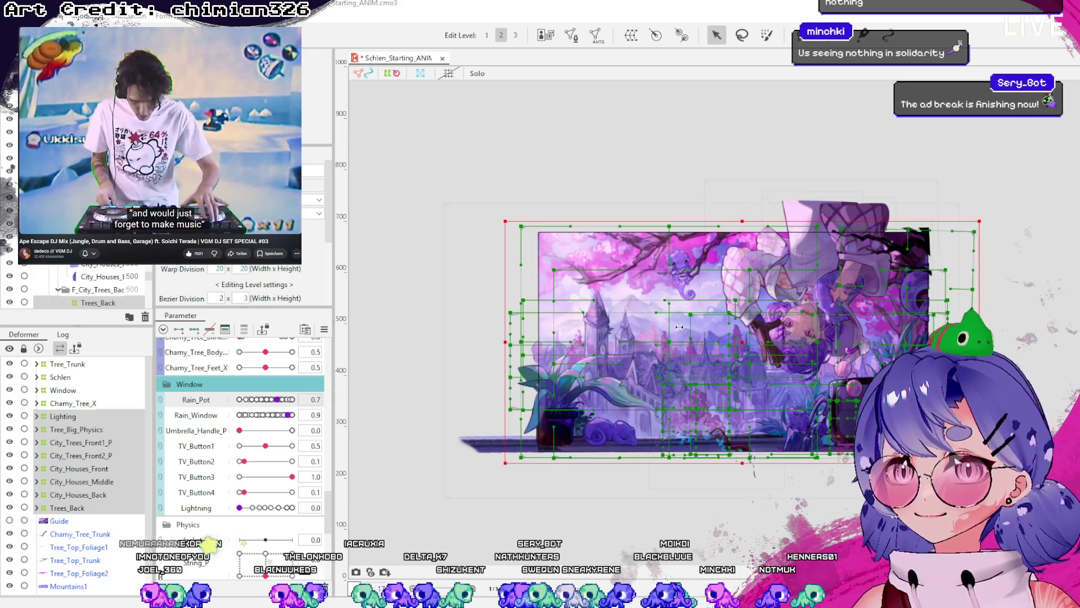
pyautogui.click(645, 402)
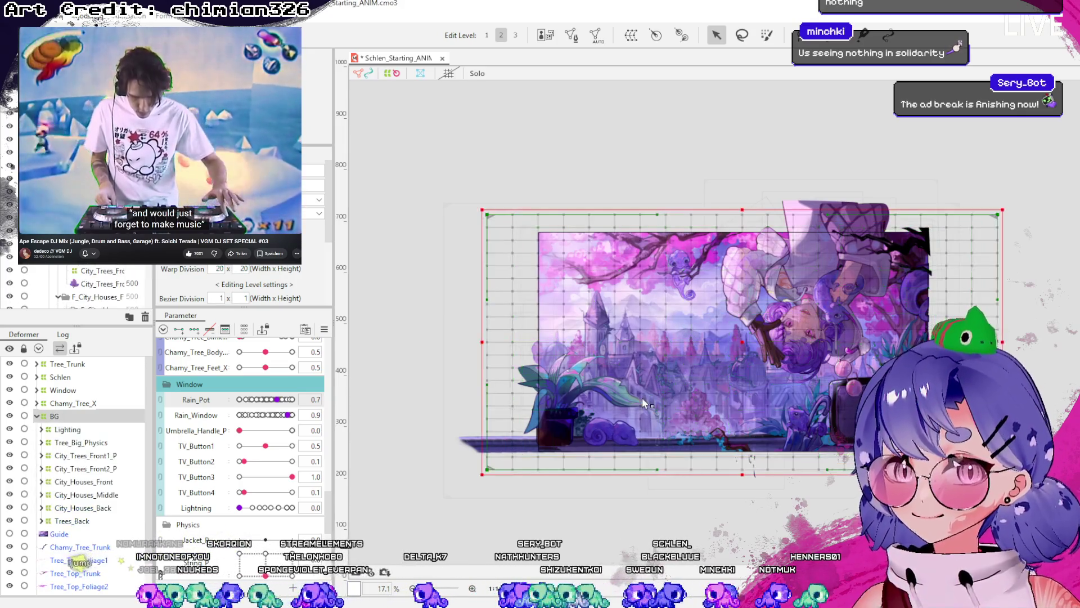
# - Revert an accidental canvas move of the BG deformer and re-expand its contents
pyautogui.click(36, 416)
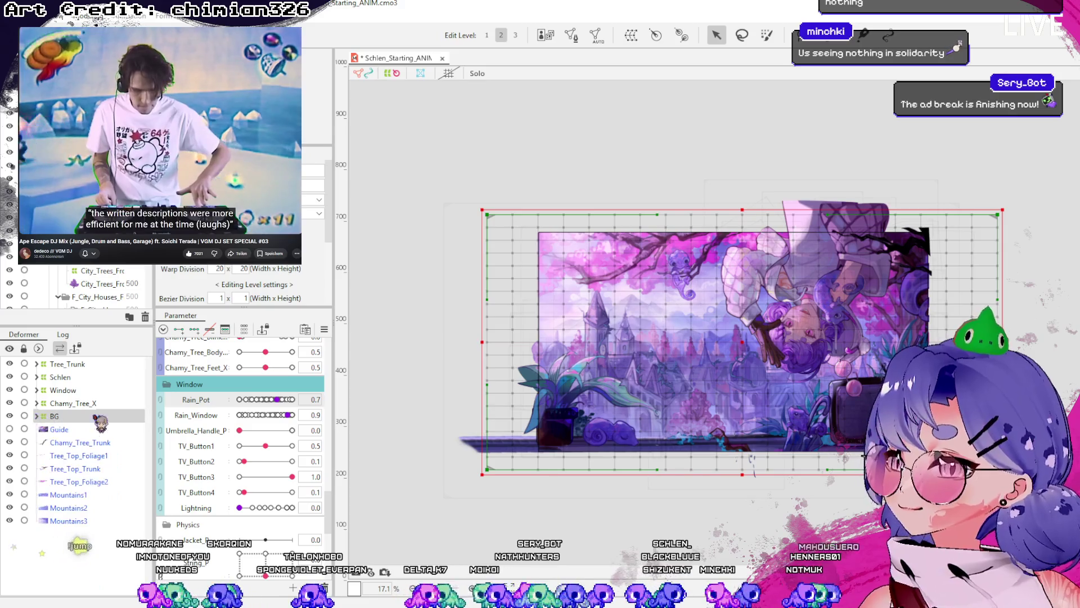
pyautogui.moveTo(699, 364)
pyautogui.mouseDown()
pyautogui.moveTo(699, 435)
pyautogui.moveTo(630, 340)
pyautogui.mouseUp()
pyautogui.hotkey('ctrl', 'z')
pyautogui.click(37, 416)
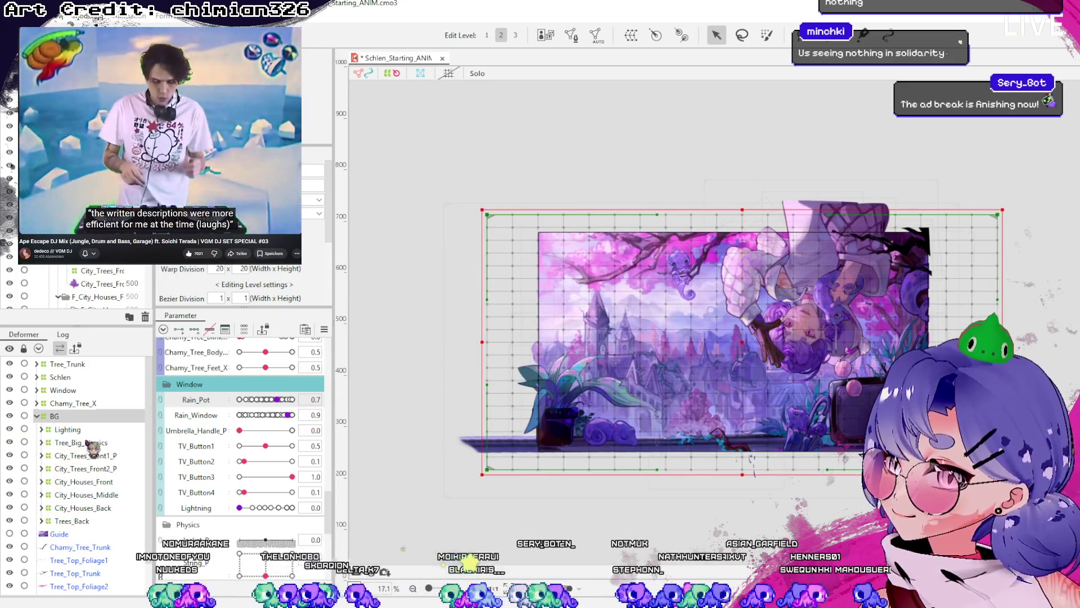
# - Move Mountains1, Mountains2 and Mountains3 into the BG deformer, undoing a stray canvas drag
pyautogui.scroll(-1, 88, 443)
pyautogui.click(67, 563)
pyautogui.keyDown('shift'); pyautogui.click(94, 589); pyautogui.keyUp('shift')
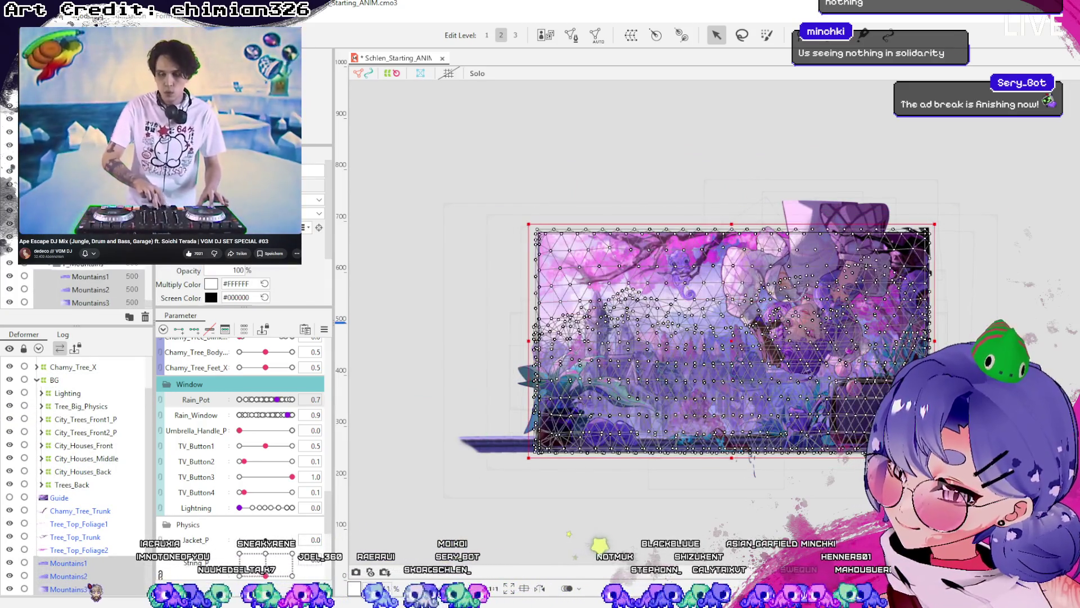
pyautogui.moveTo(88, 555); pyautogui.dragTo(65, 389)
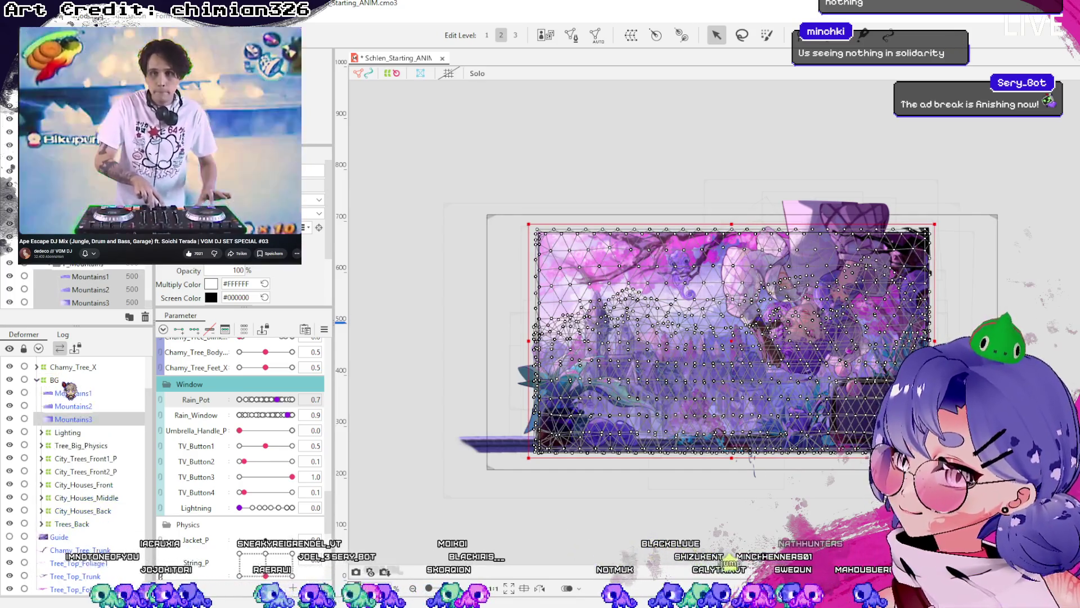
pyautogui.click(54, 379)
pyautogui.click(37, 379)
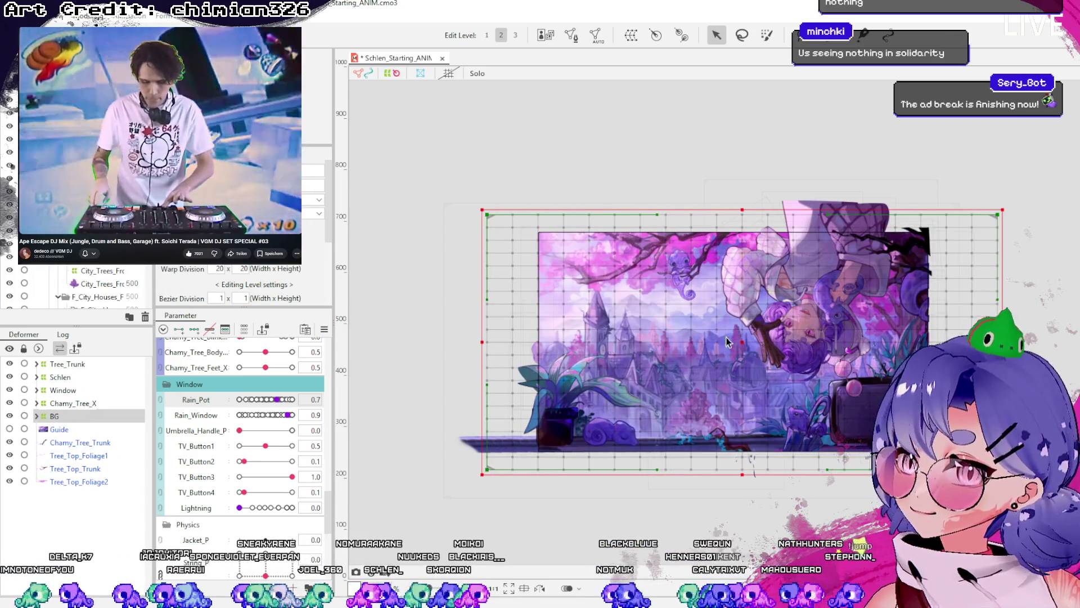
pyautogui.moveTo(752, 332); pyautogui.dragTo(549, 261)
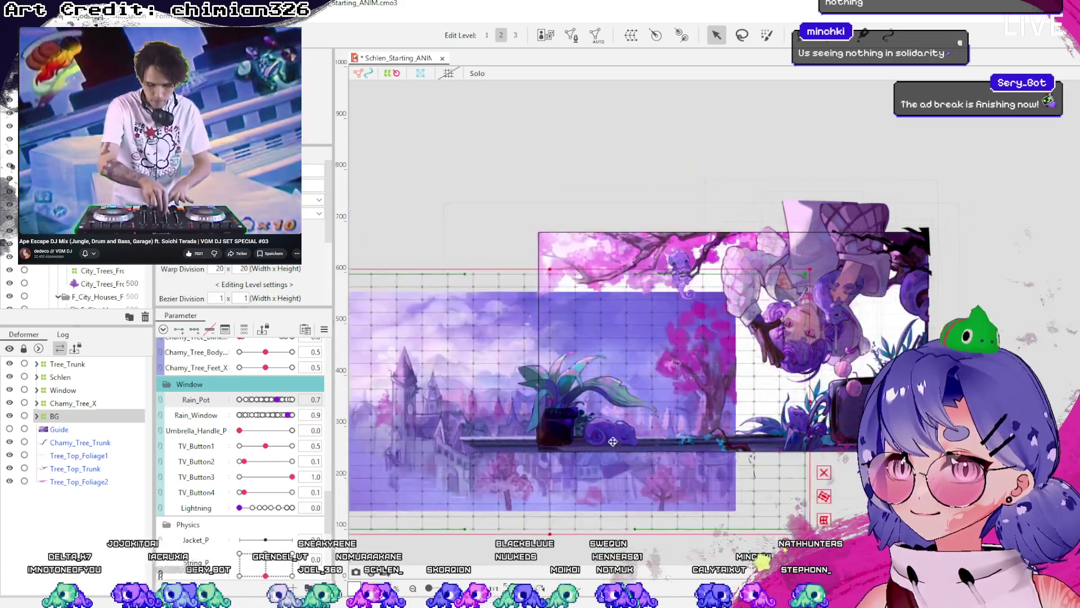
pyautogui.hotkey('ctrl', 'z')
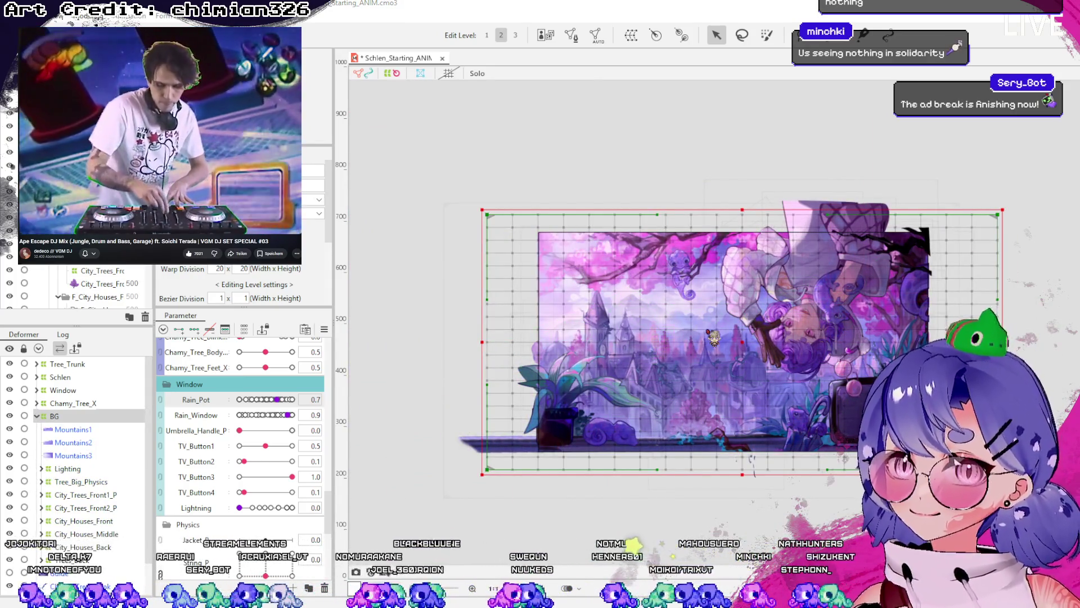
pyautogui.click(36, 416)
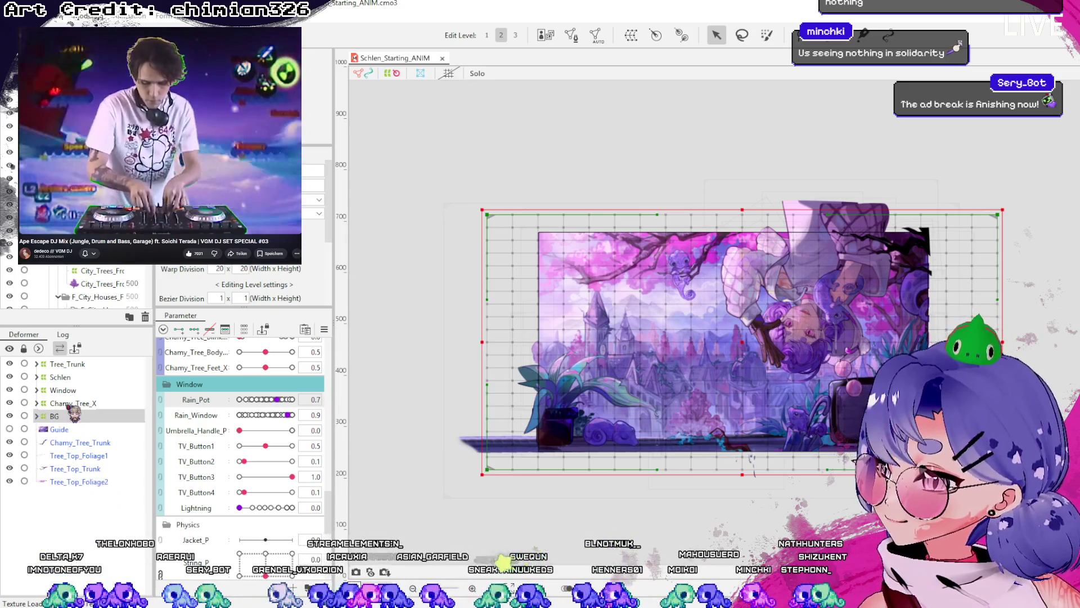
# - Expand the Window deformer to show its plants, window, rain, umbrella, TV and sleeping Chamy
pyautogui.click(63, 390)
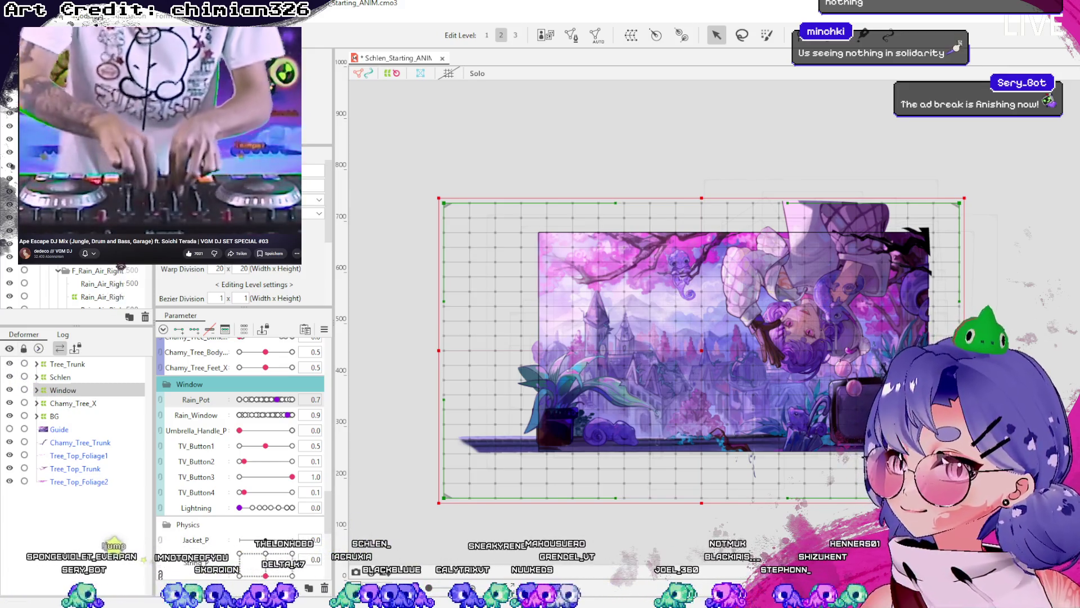
pyautogui.scroll(-5, 73, 284)
pyautogui.press('Escape')
pyautogui.scroll(-5, 84, 284)
pyautogui.scroll(-3, 85, 285)
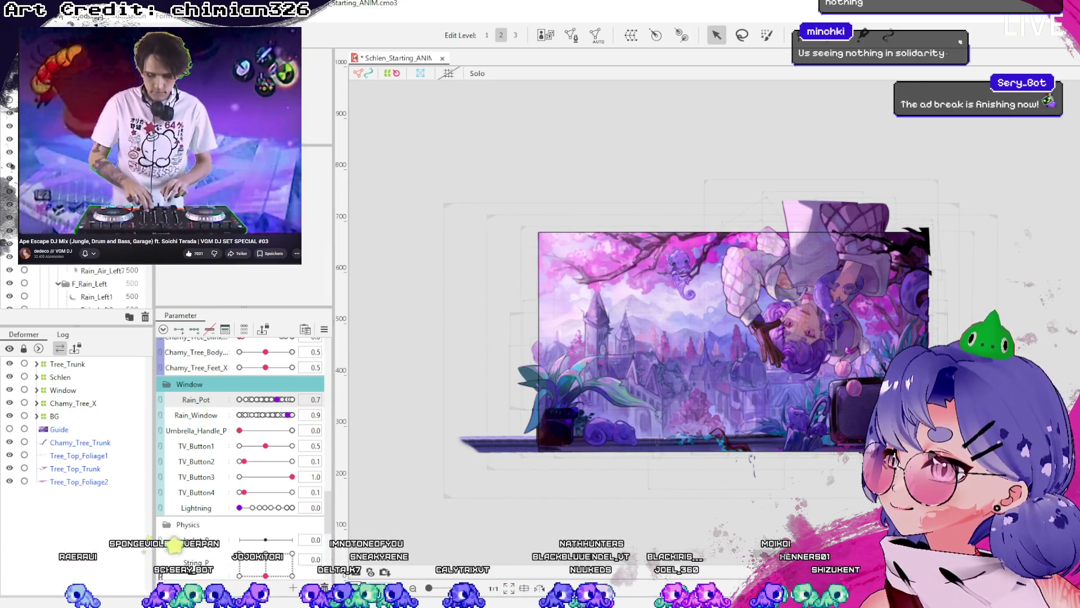
pyautogui.scroll(-5, 84, 284)
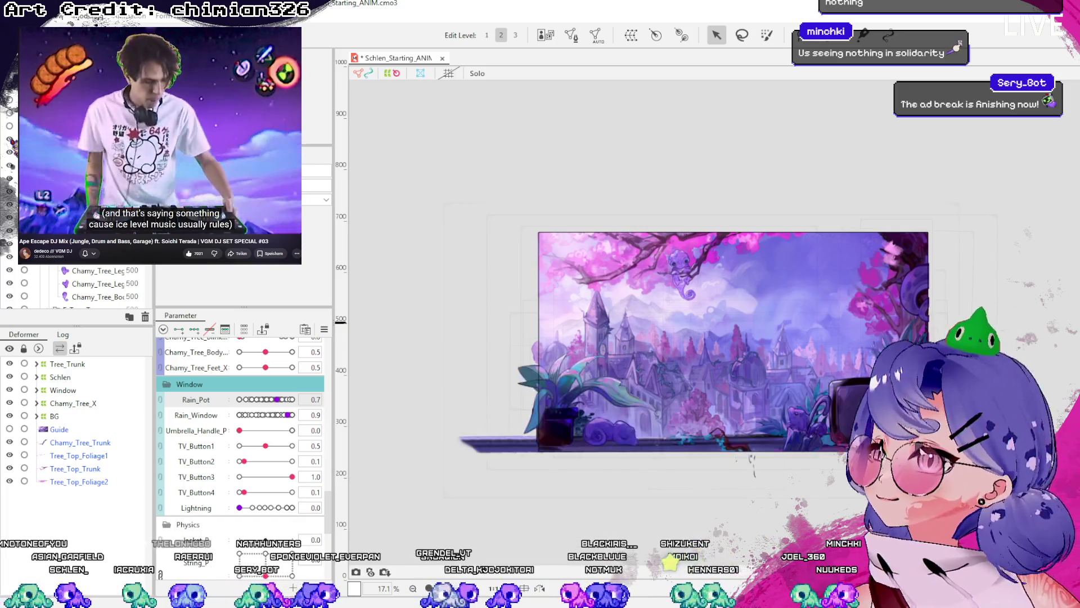
pyautogui.scroll(5, 84, 284)
pyautogui.scroll(-5, 84, 285)
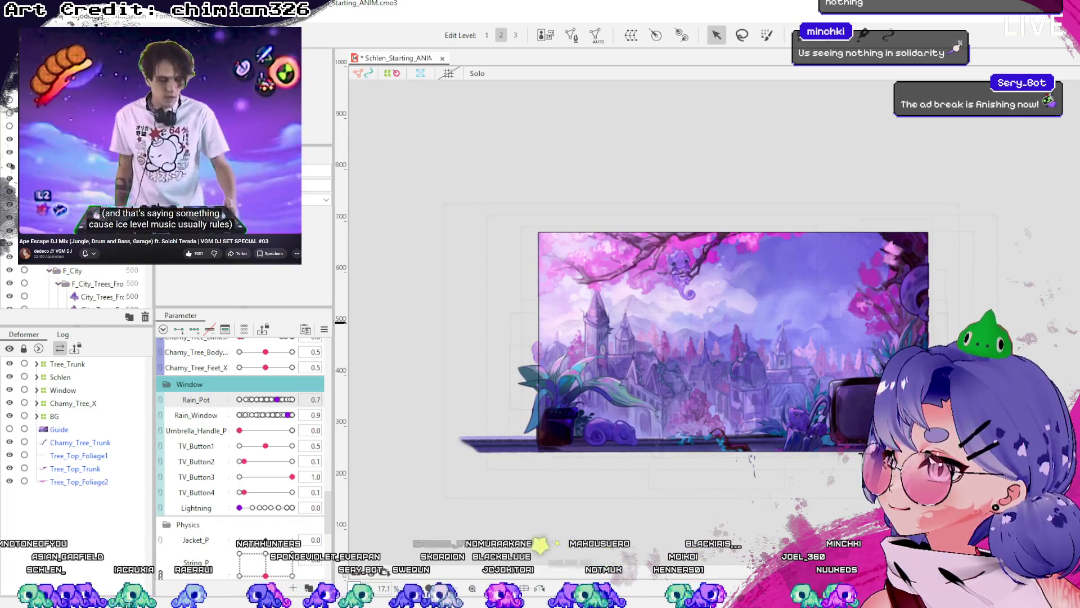
pyautogui.scroll(-5, 85, 284)
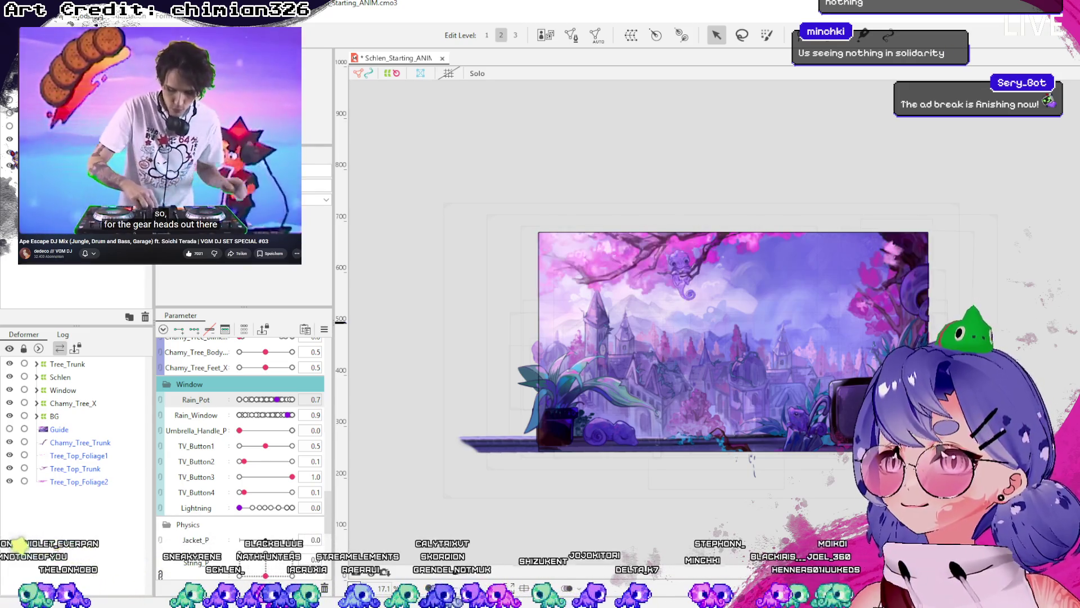
pyautogui.click(54, 416)
pyautogui.click(61, 389)
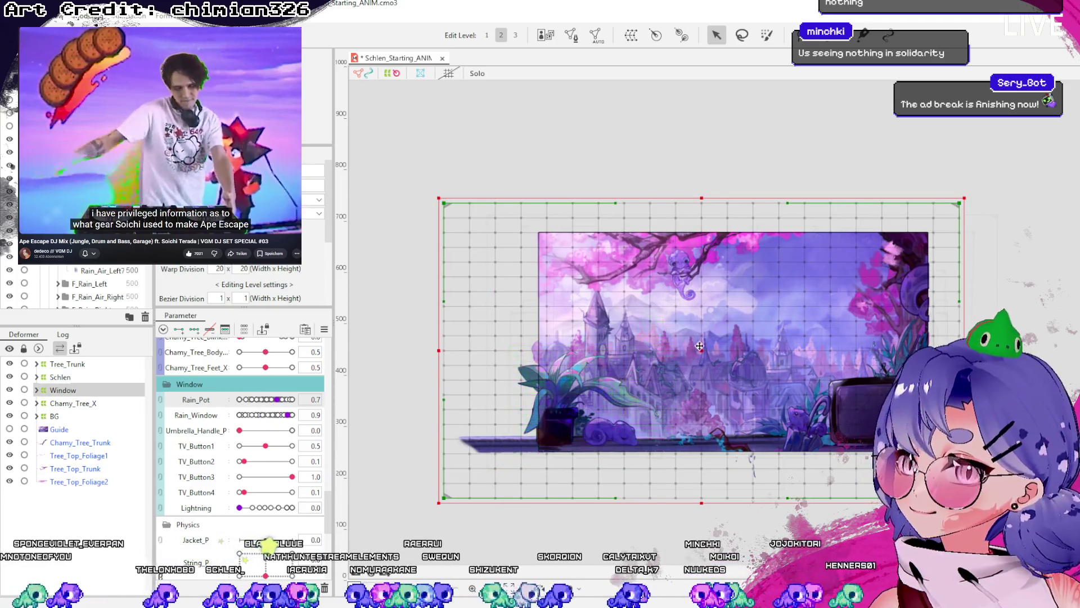
pyautogui.press('Right')
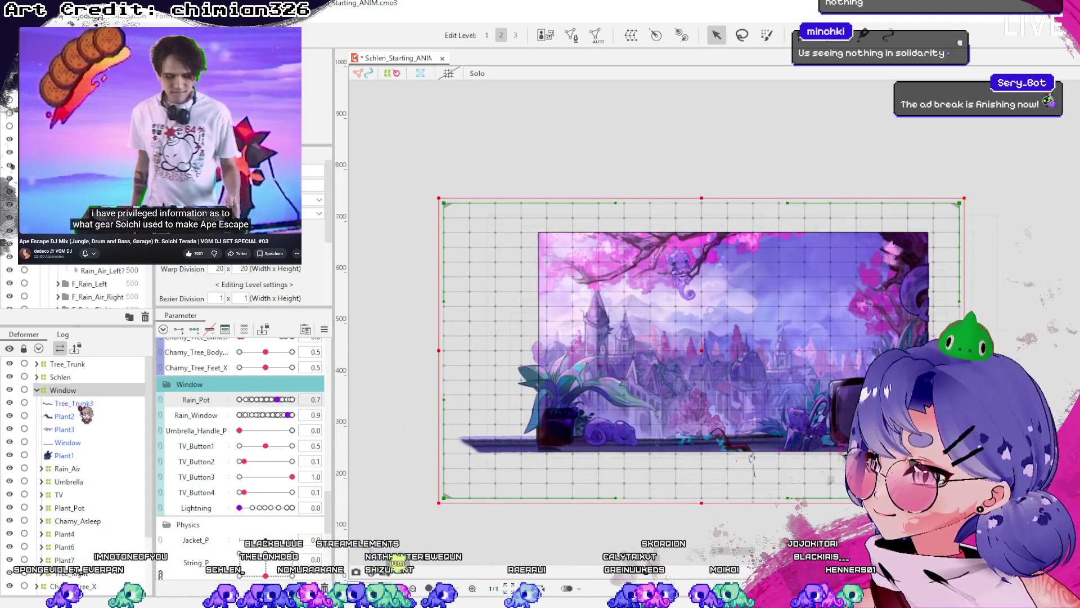
# - Inspect Window's children: Plant2, the Window mesh, Rain_Air, TV and Tree_Right
pyautogui.click(65, 416)
pyautogui.click(68, 442)
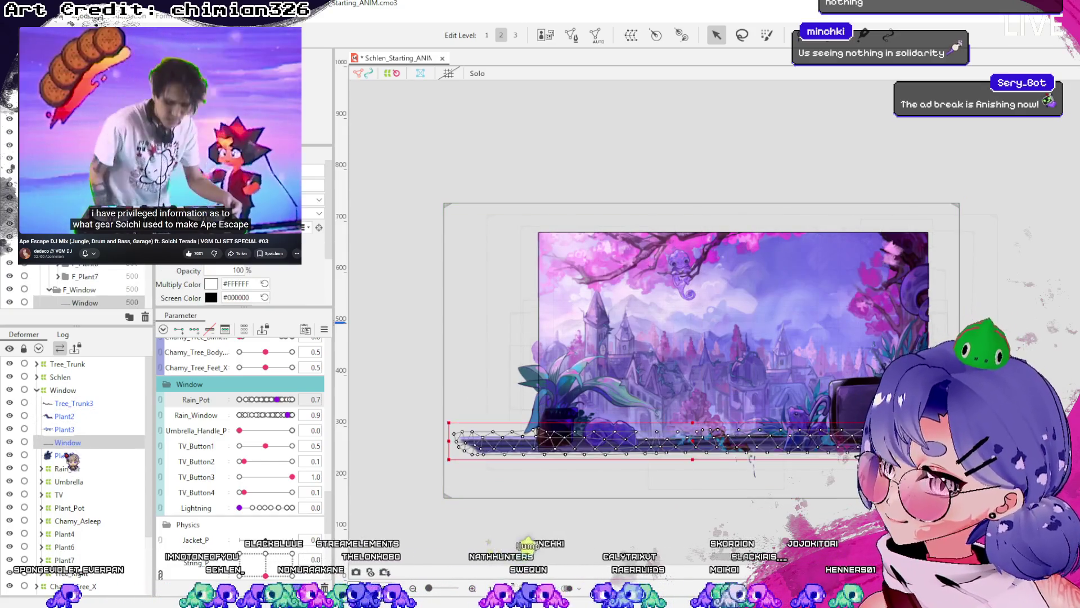
pyautogui.click(67, 468)
pyautogui.click(79, 494)
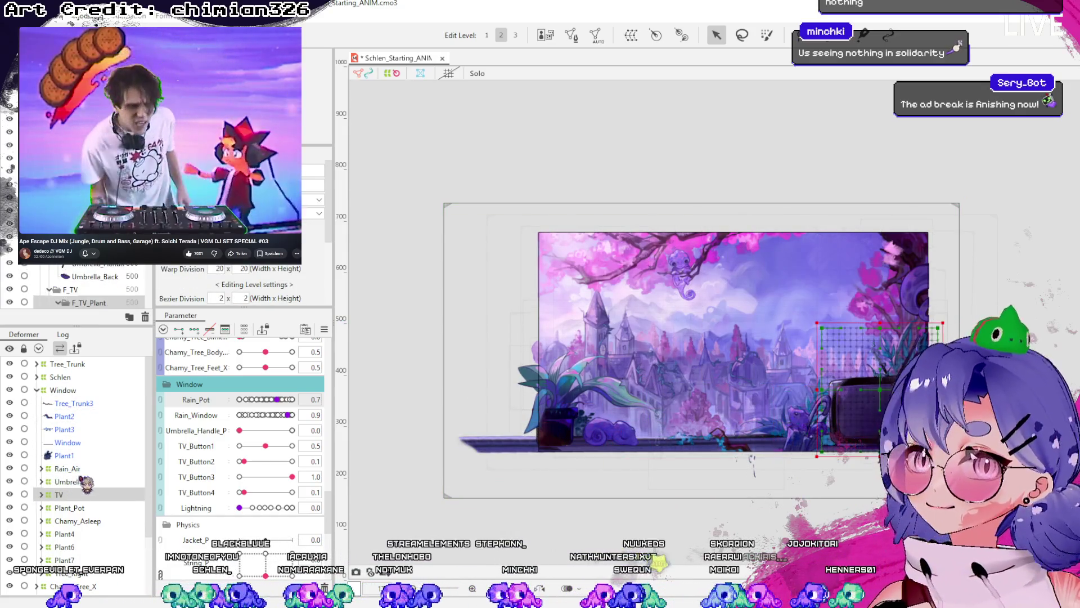
pyautogui.scroll(-2, 92, 488)
pyautogui.click(71, 525)
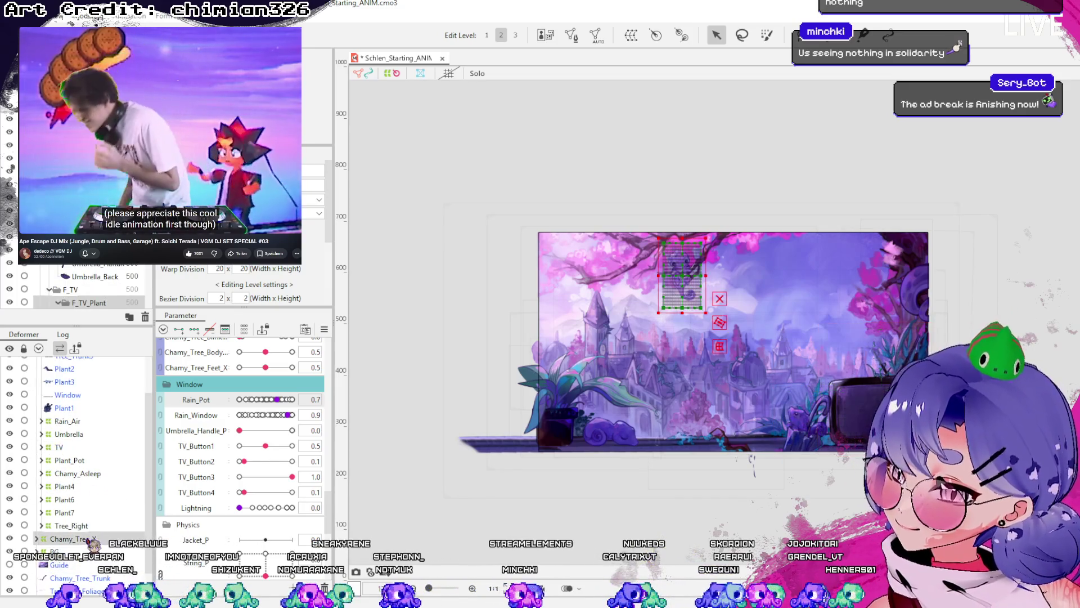
pyautogui.click(85, 527)
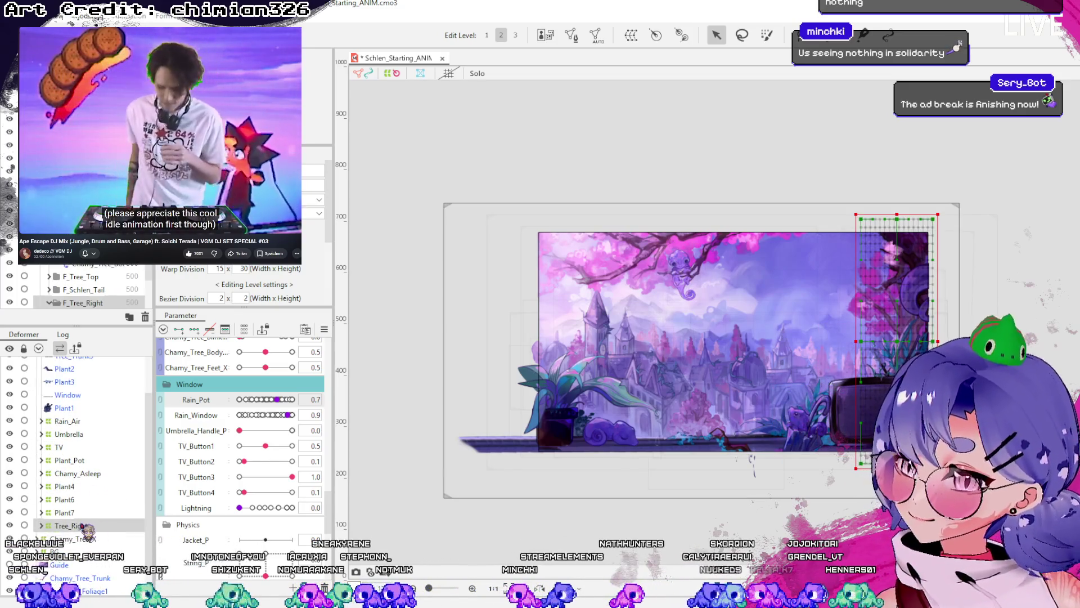
pyautogui.scroll(3, 67, 478)
# - Shift the Window deformer slightly left and save the project
pyautogui.click(52, 391)
pyautogui.click(58, 391)
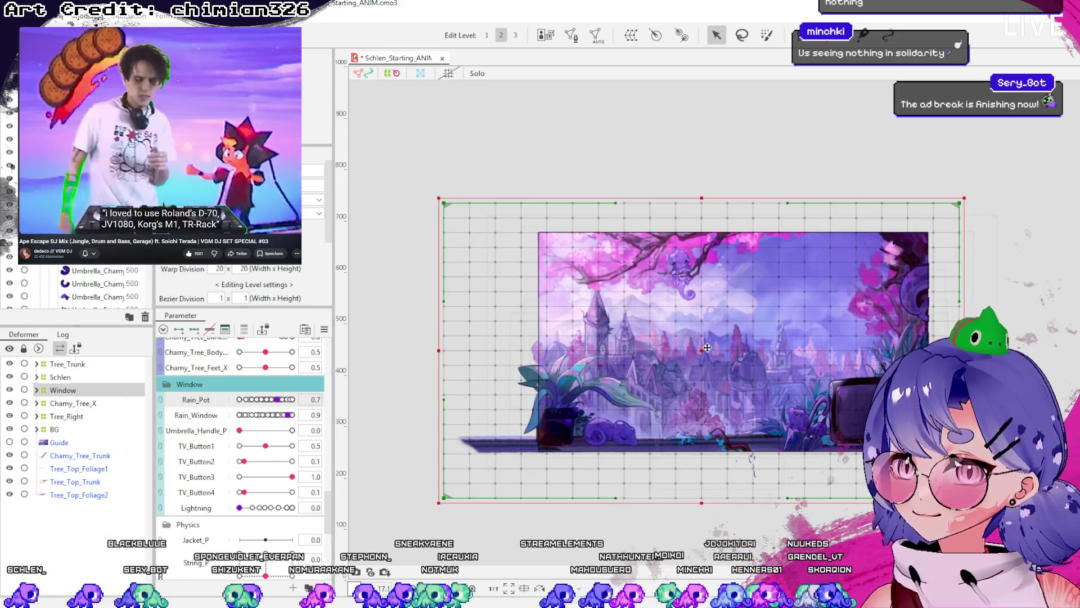
pyautogui.moveTo(724, 338); pyautogui.dragTo(716, 339)
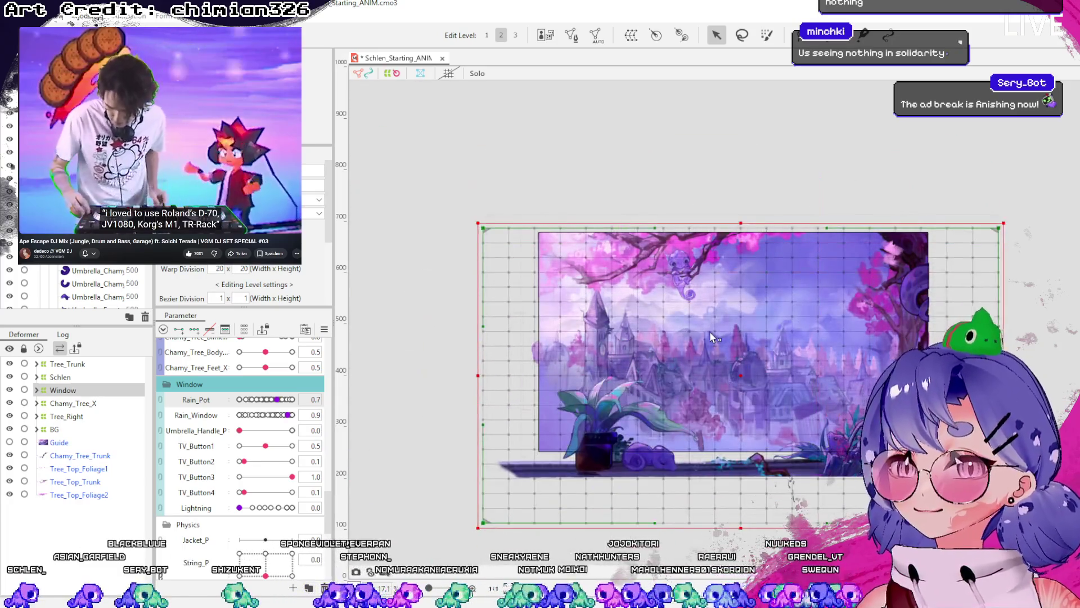
pyautogui.hotkey('ctrl', 's')
# - Review the Tree_Trunk, Tree_Right and BG warp grids over the illustration
pyautogui.click(37, 389)
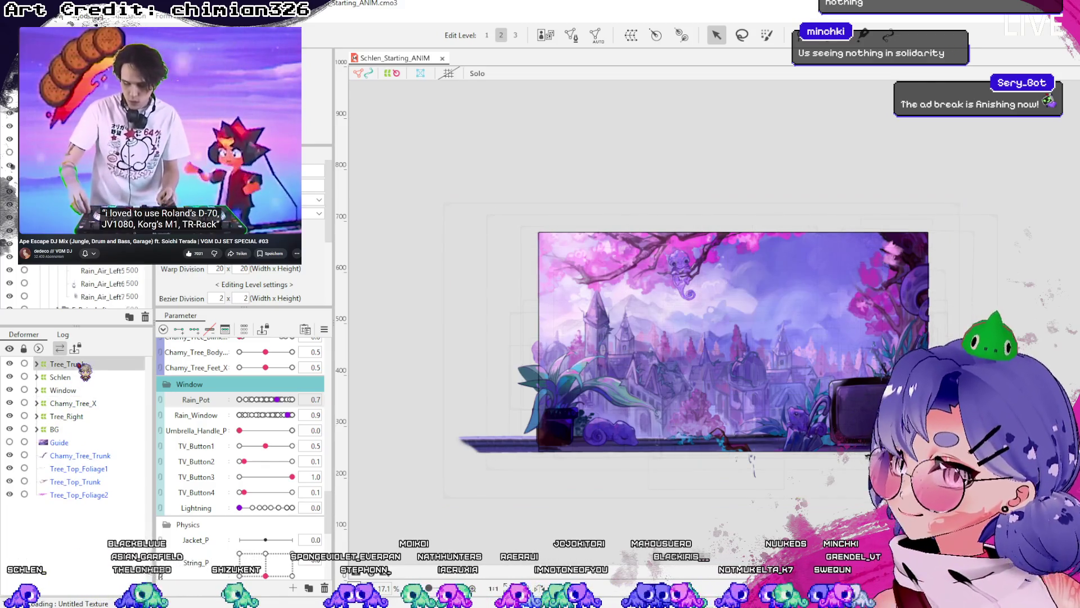
pyautogui.click(76, 364)
pyautogui.click(59, 377)
pyautogui.click(66, 416)
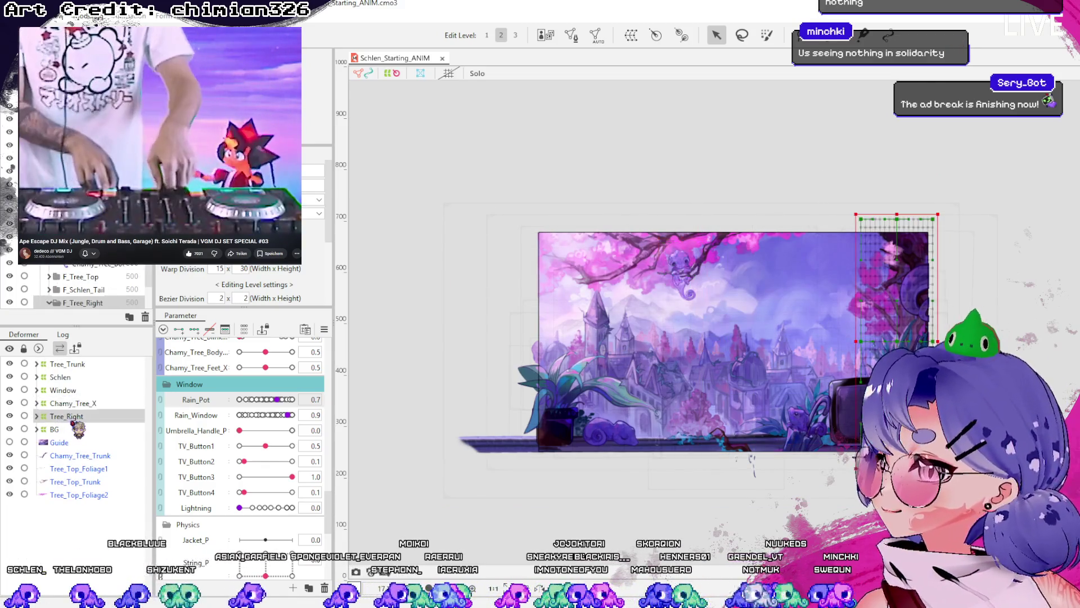
pyautogui.click(68, 430)
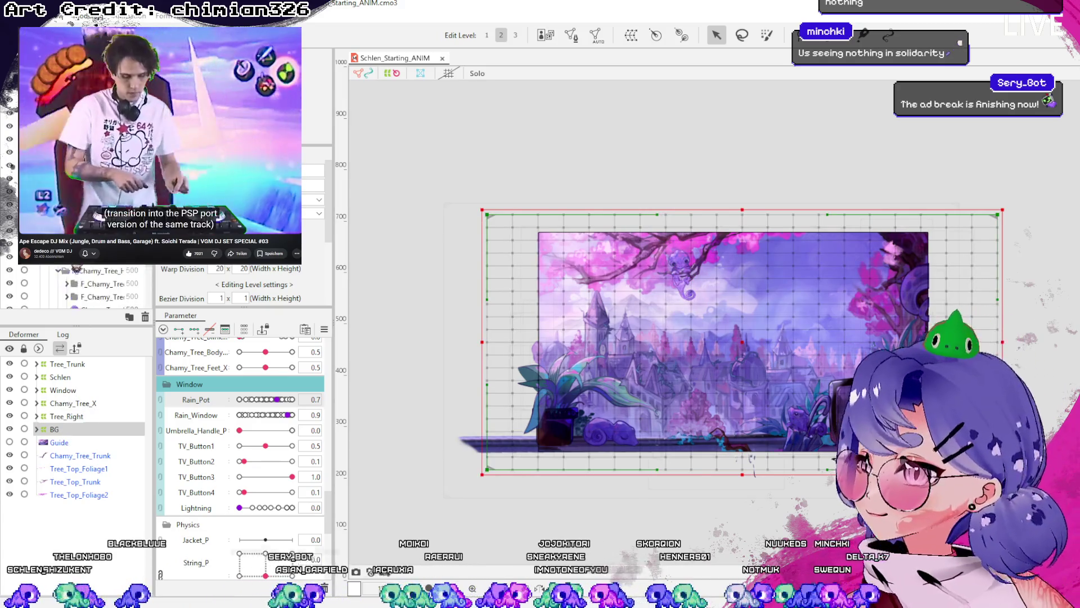
# - Expand BG to check its children and save the project
pyautogui.scroll(10, 84, 285)
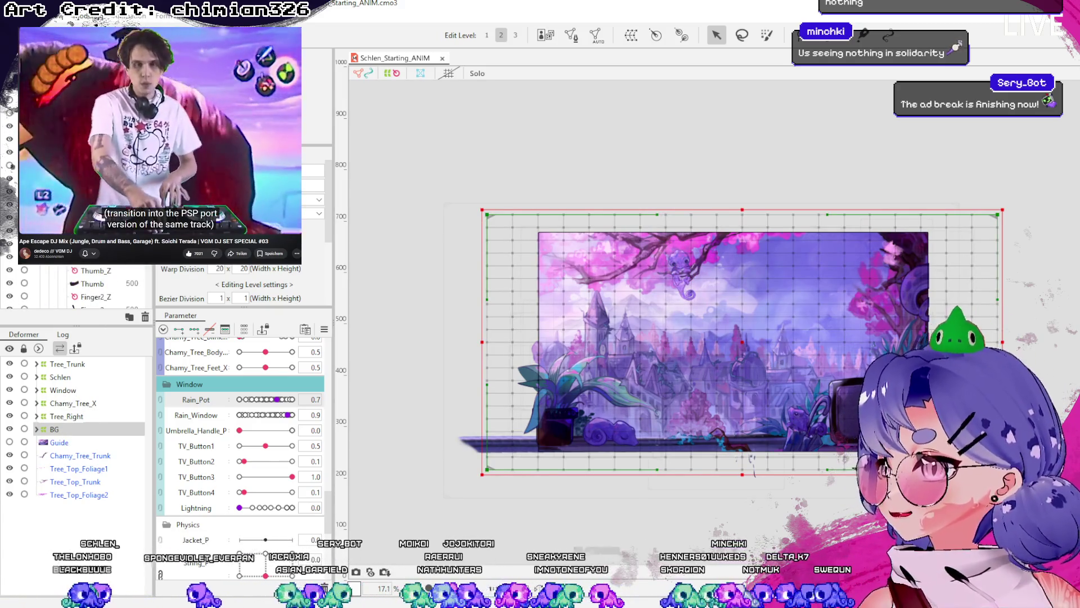
pyautogui.click(36, 429)
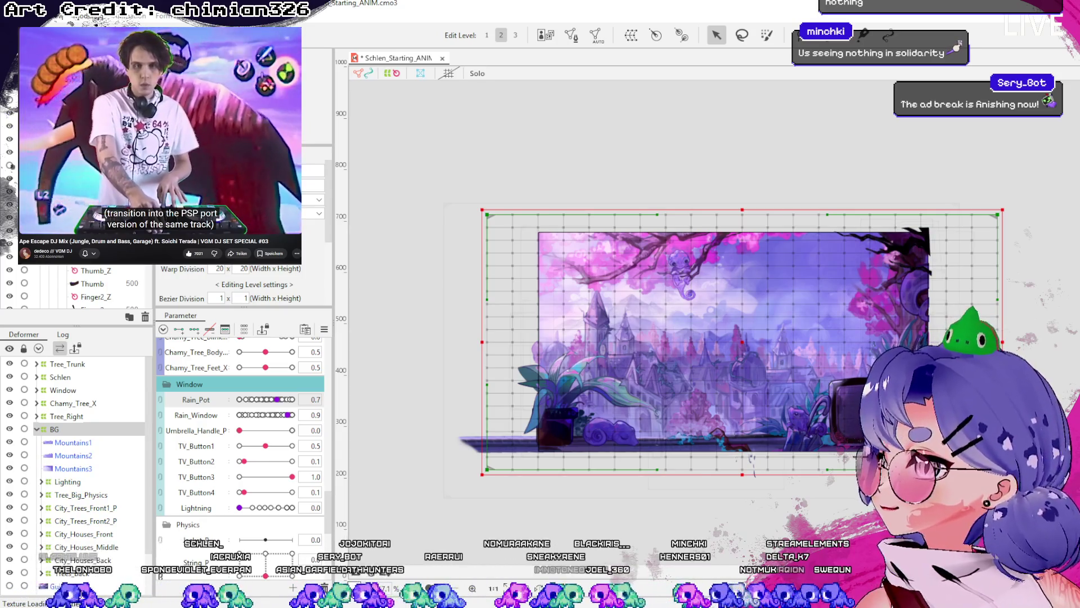
pyautogui.scroll(5, 85, 284)
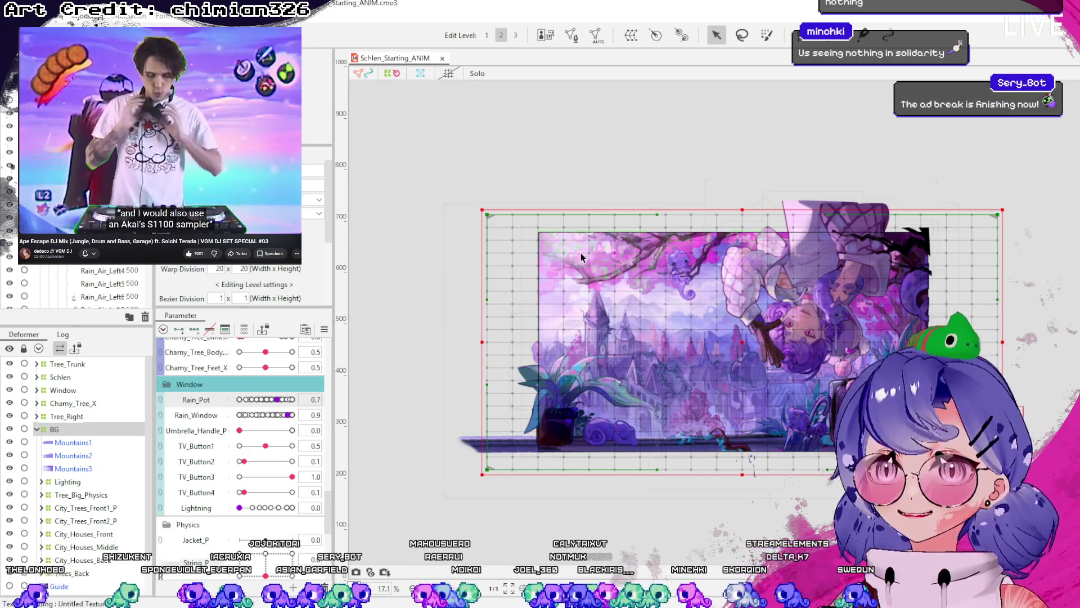
pyautogui.hotkey('ctrl', 's')
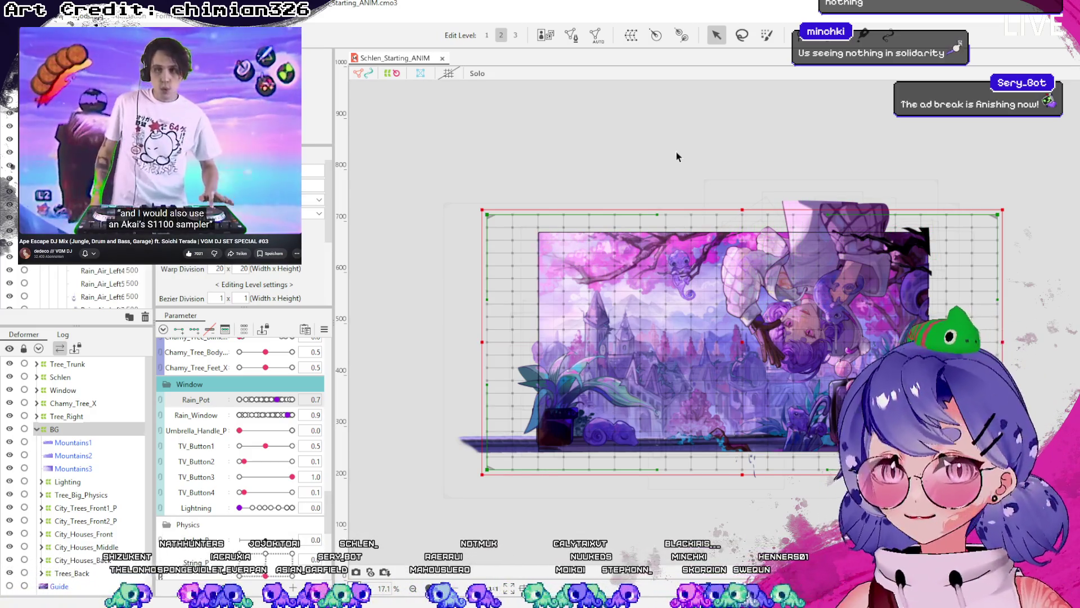
# - Select Chamy_Tree_Trunk through Tree_Top_Foliage2 together with Chamy_Tree_X
pyautogui.click(37, 428)
pyautogui.click(56, 442)
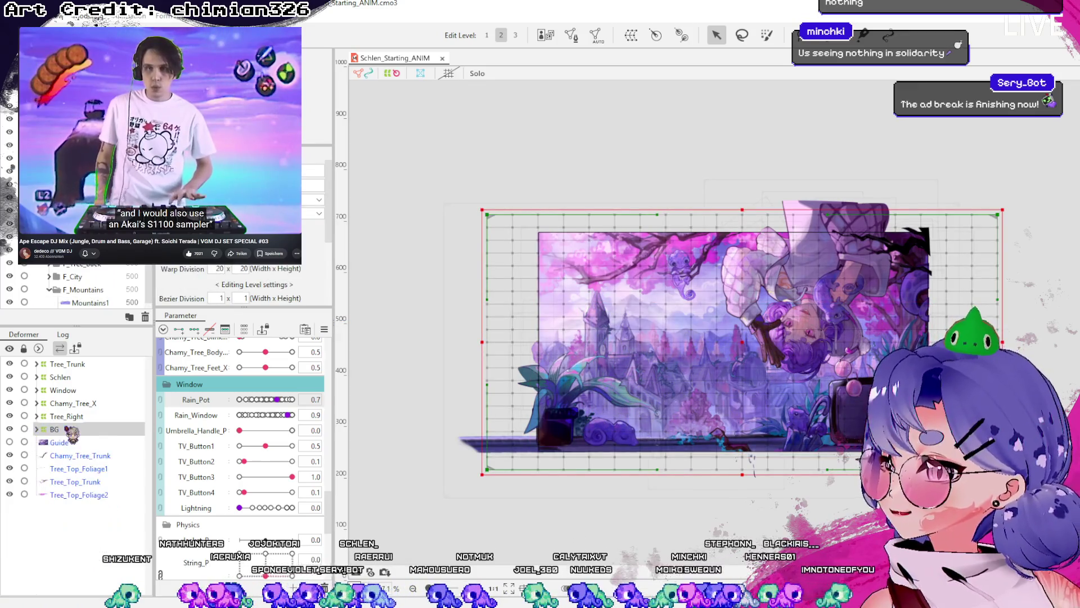
pyautogui.click(74, 495)
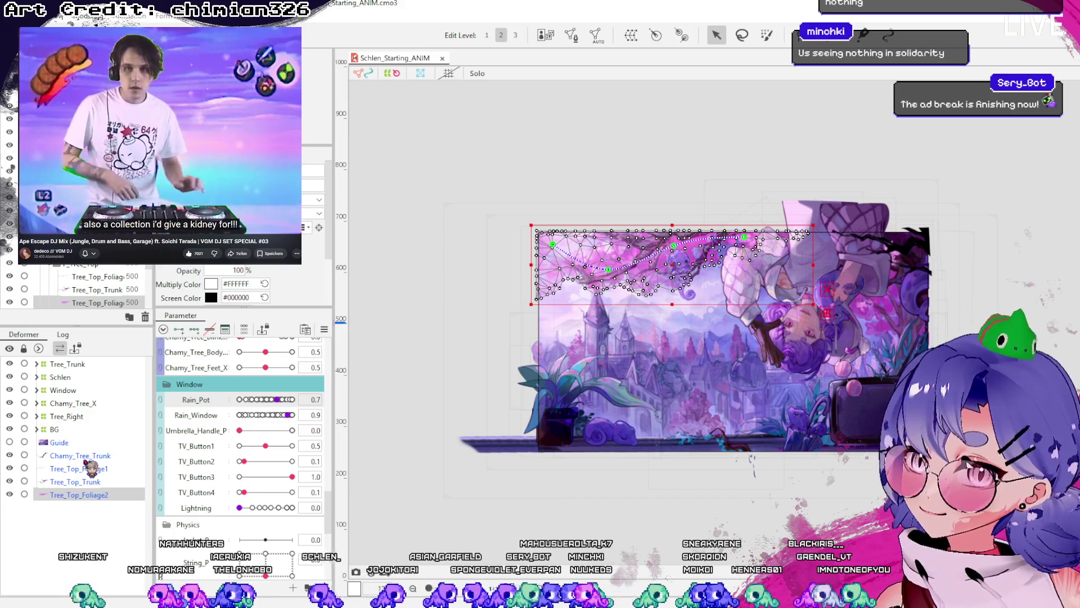
pyautogui.keyDown('shift'); pyautogui.click(87, 469); pyautogui.keyUp('shift')
pyautogui.keyDown('shift'); pyautogui.click(91, 456); pyautogui.keyUp('shift')
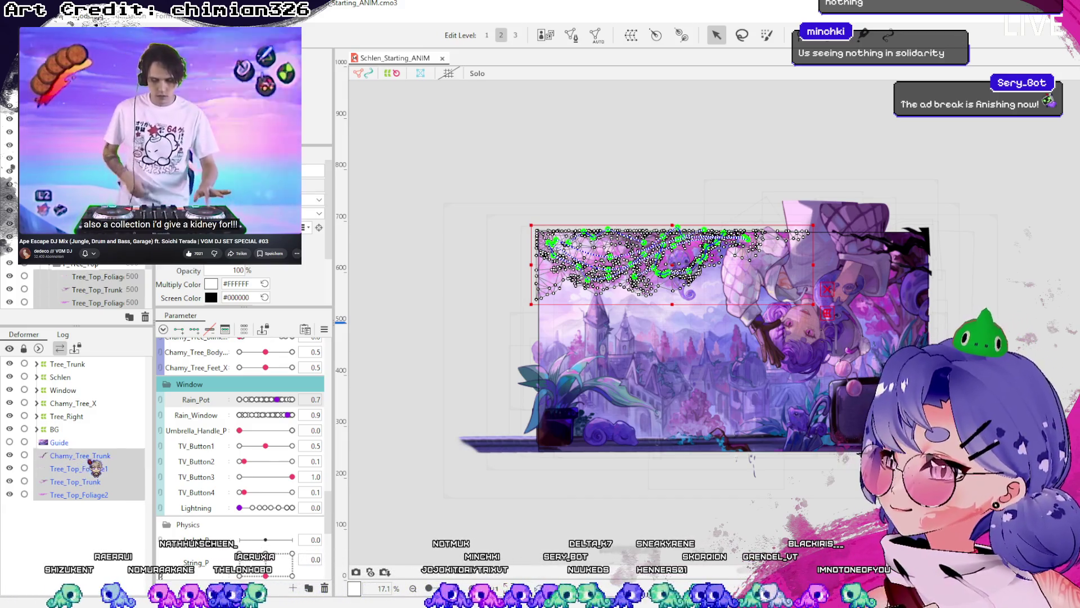
pyautogui.click(79, 403)
pyautogui.click(59, 442)
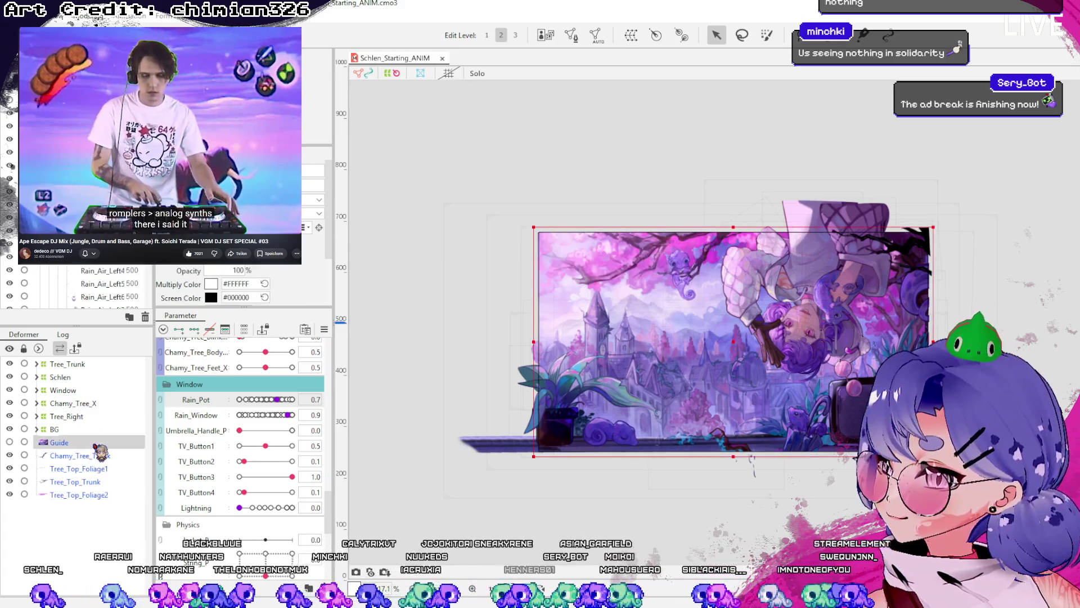
pyautogui.click(78, 390)
pyautogui.click(78, 455)
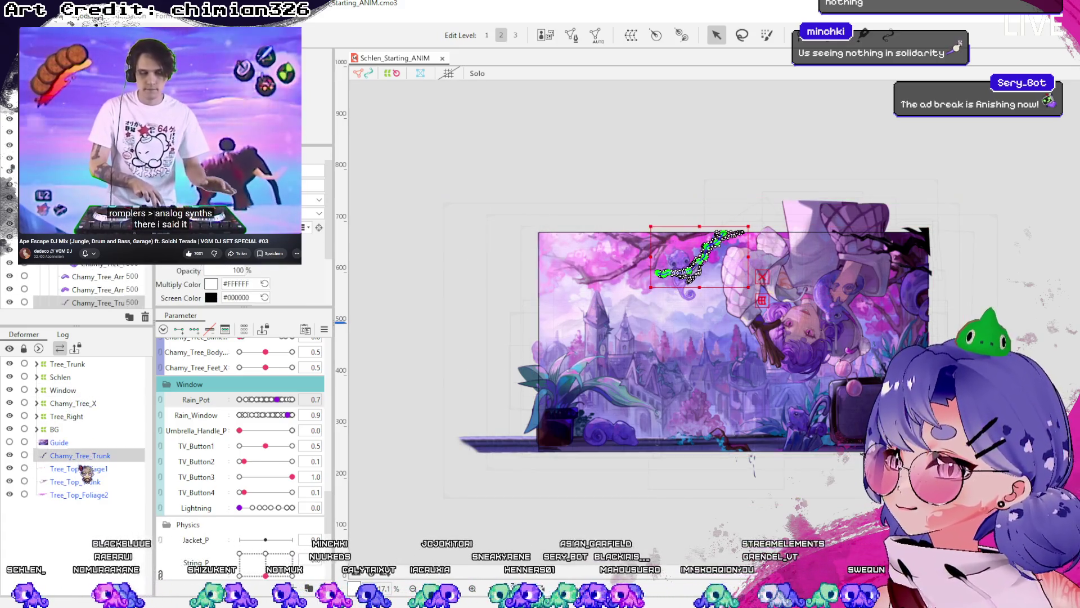
pyautogui.keyDown('shift'); pyautogui.click(80, 496); pyautogui.keyUp('shift')
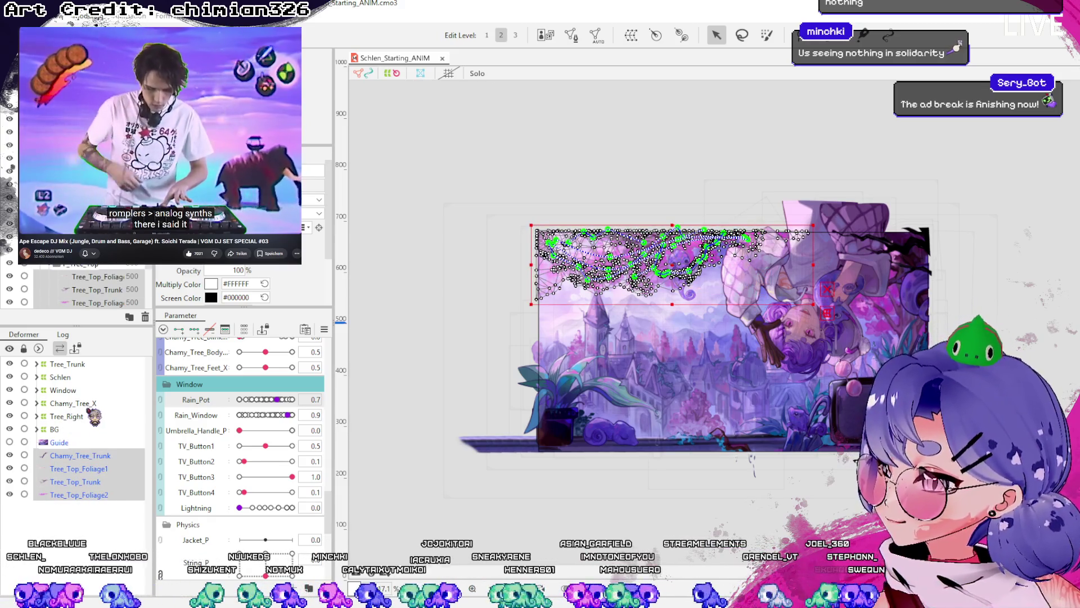
pyautogui.keyDown('ctrl'); pyautogui.click(73, 404); pyautogui.keyUp('ctrl')
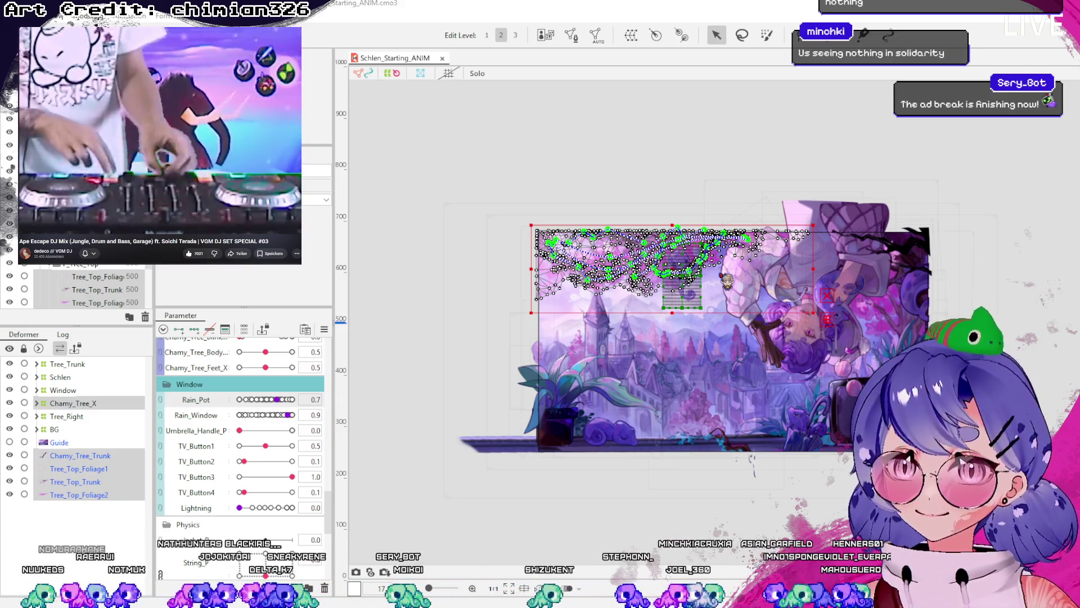
# - Create the CherryTree_Top warp deformer with a 30 x 20 grid and save
pyautogui.press('Return')
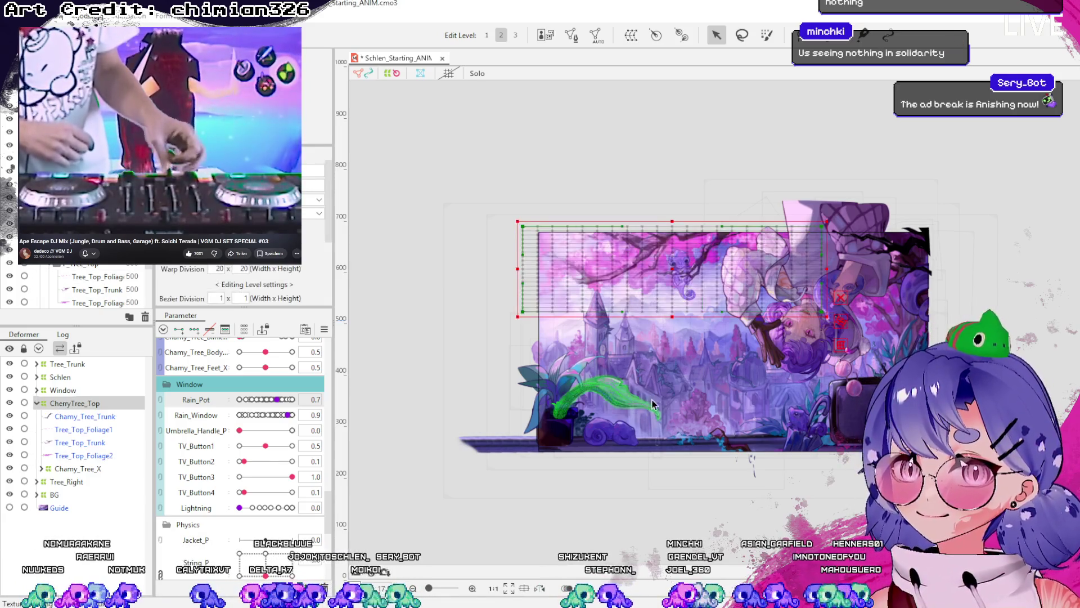
pyautogui.click(37, 403)
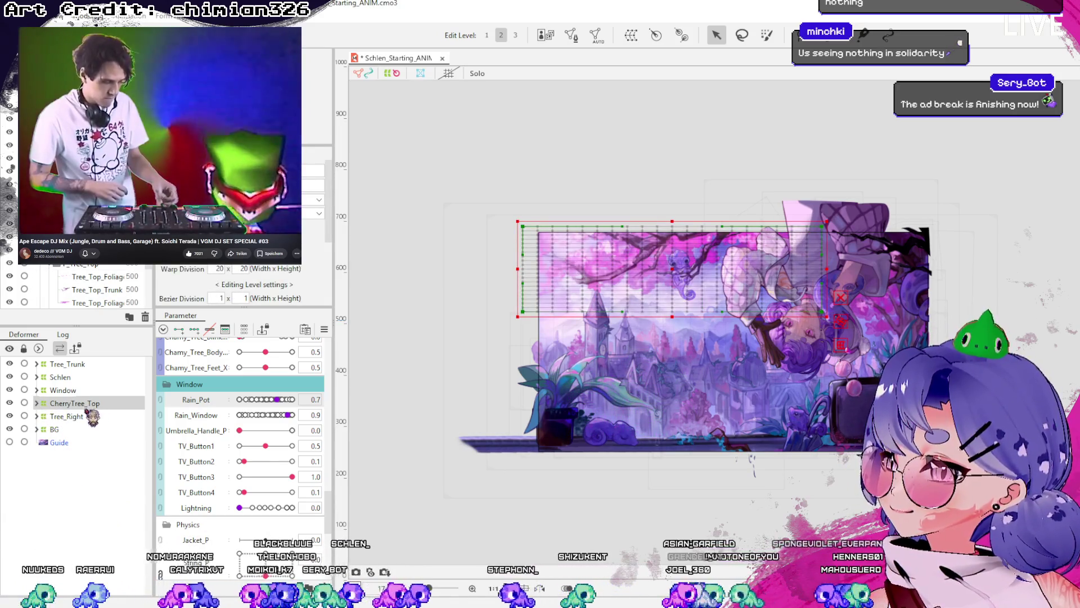
pyautogui.click(84, 417)
pyautogui.click(85, 403)
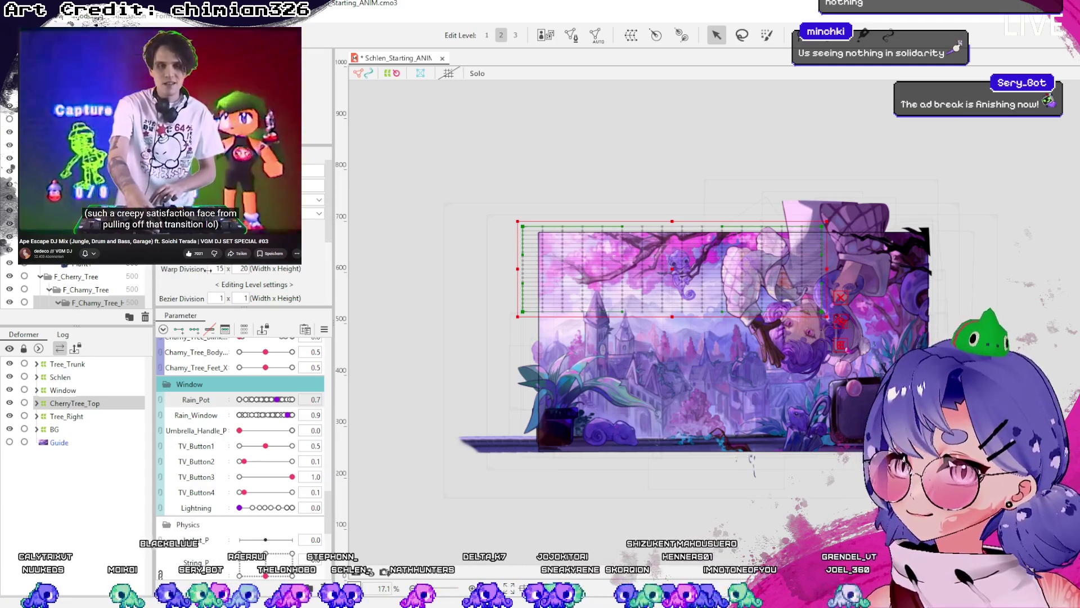
pyautogui.click(219, 269)
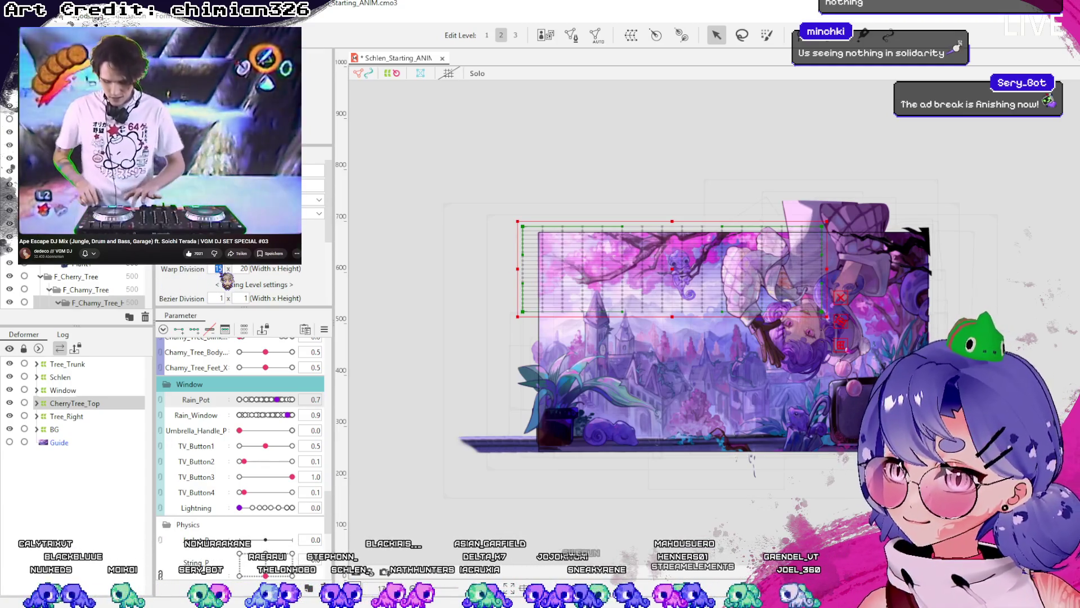
pyautogui.write('20')
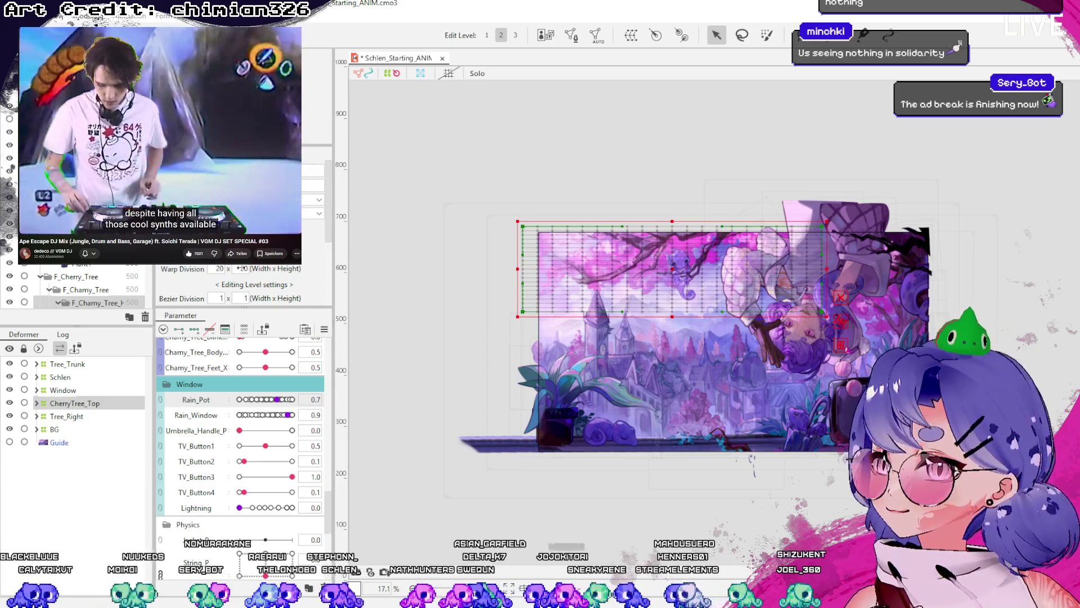
pyautogui.write('0')
pyautogui.press('Return')
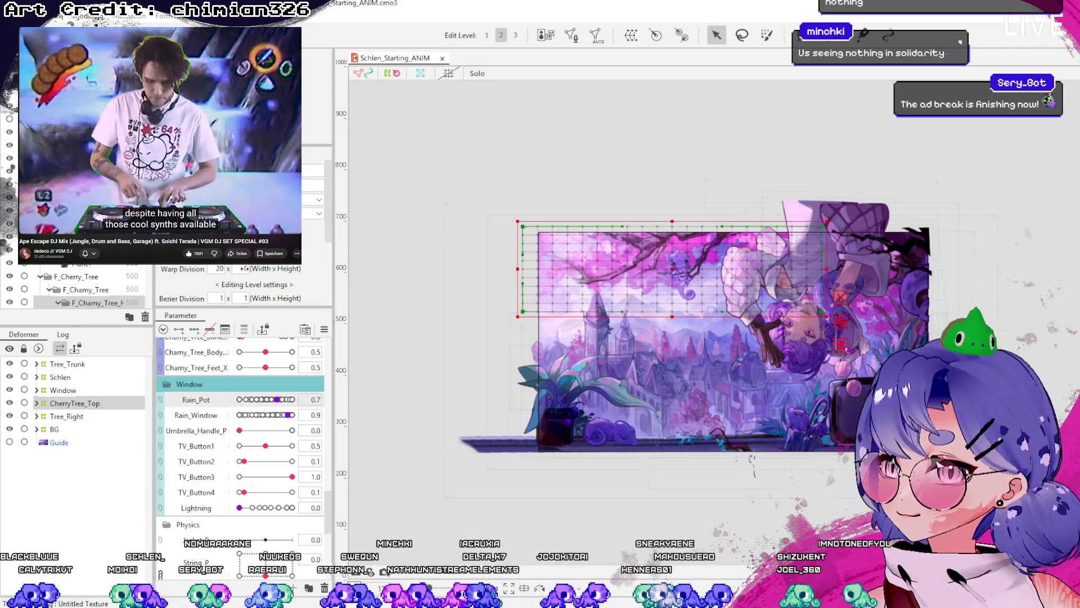
pyautogui.write('20')
pyautogui.press('Return')
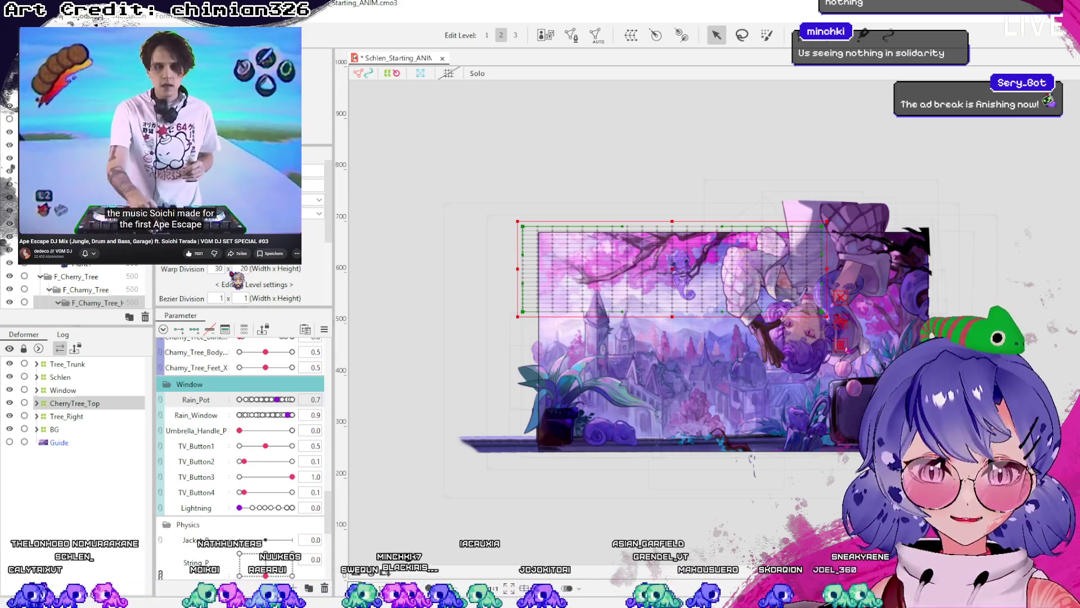
pyautogui.press('Return')
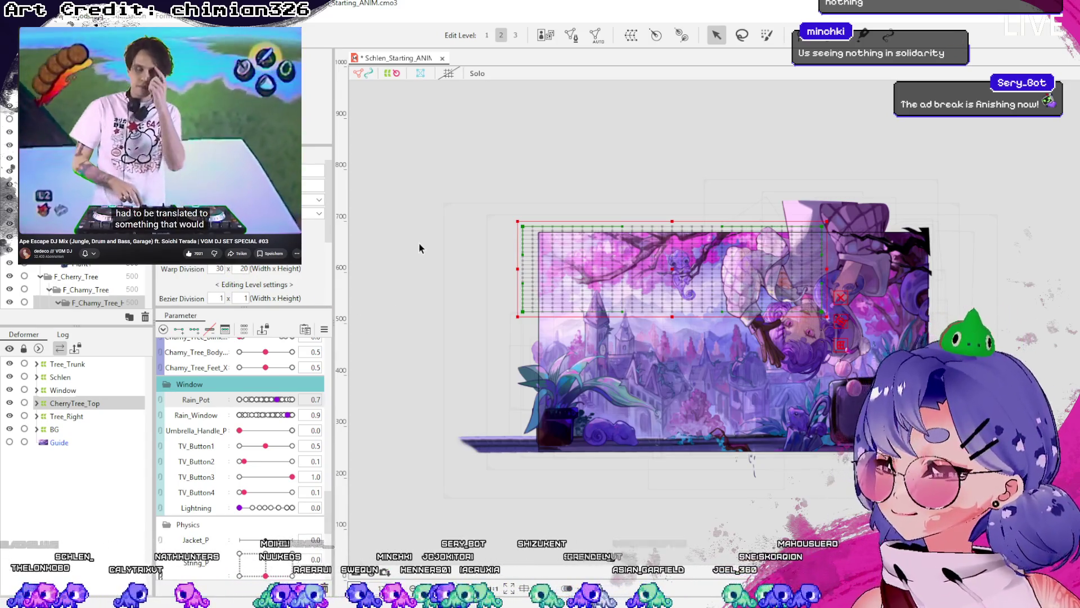
pyautogui.hotkey('ctrl', 's')
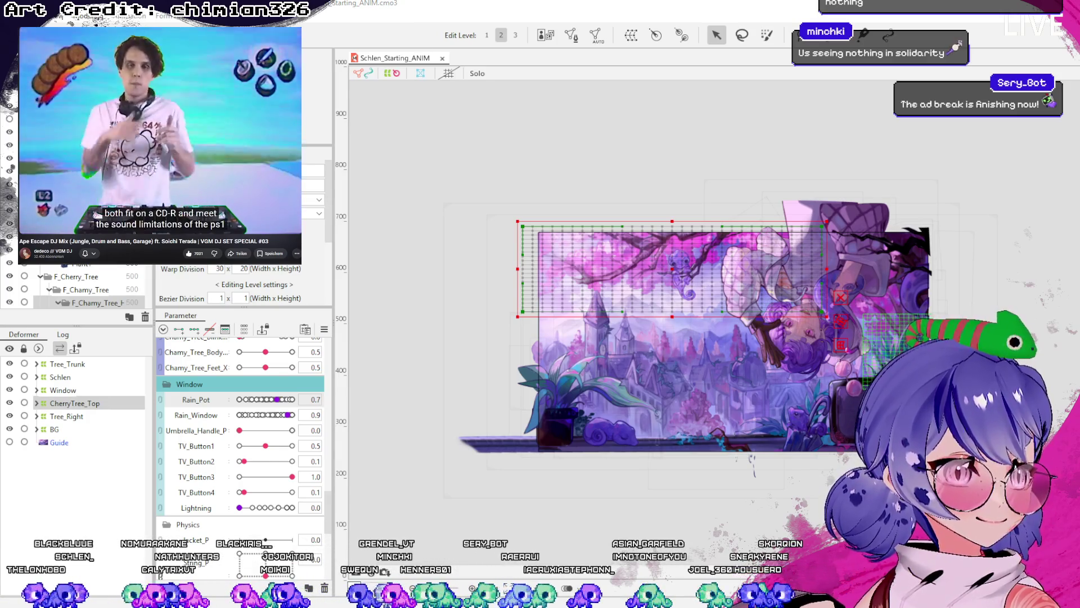
pyautogui.click(763, 212)
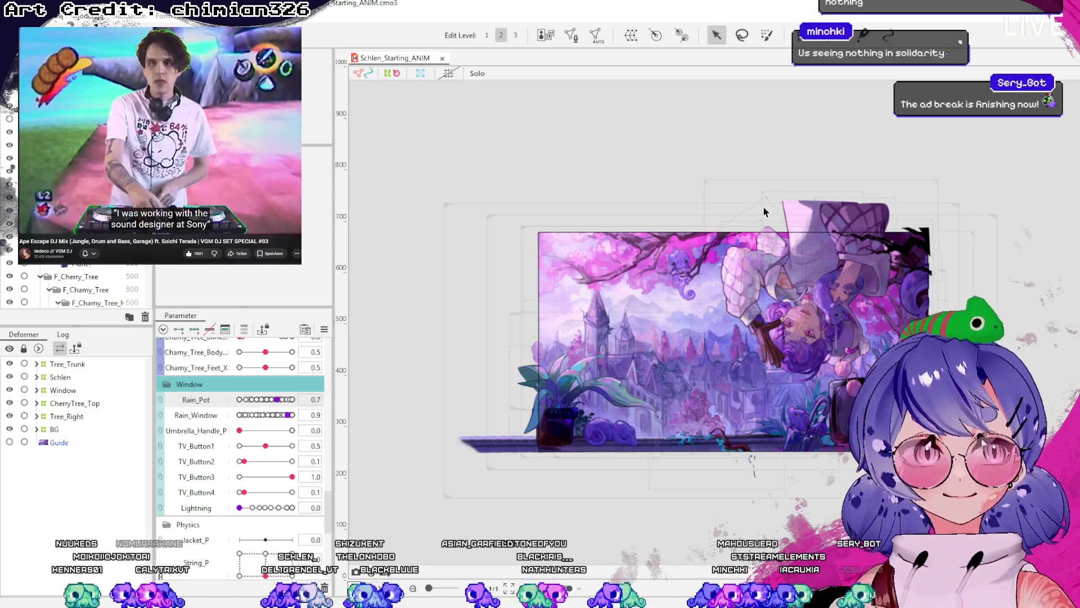
# - Clear the selection and nudge Rain_Window to preview the rain
pyautogui.scroll(2, 645, 308)
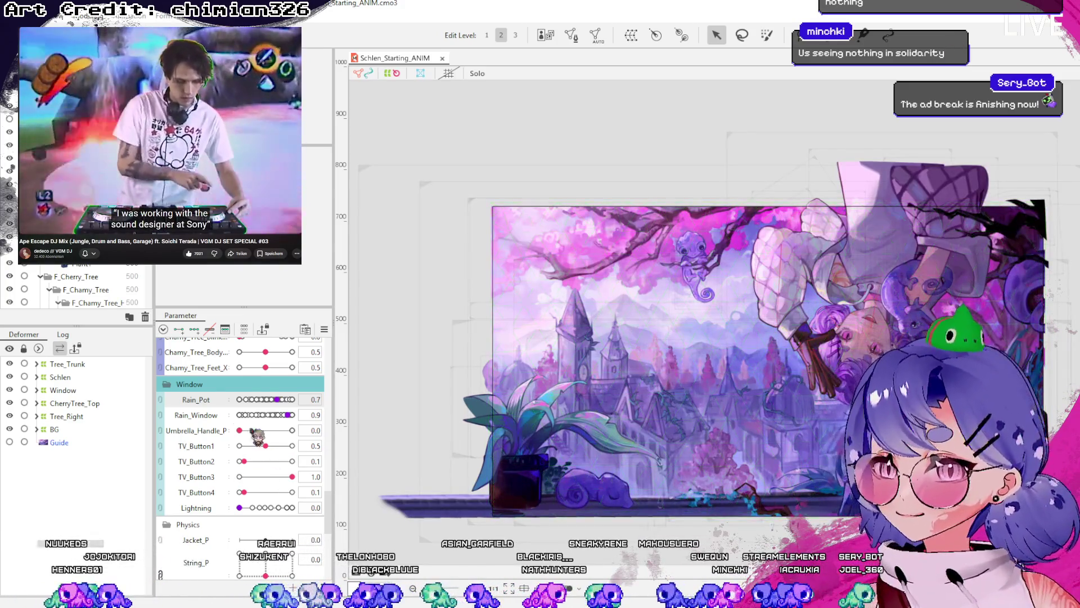
pyautogui.click(386, 411)
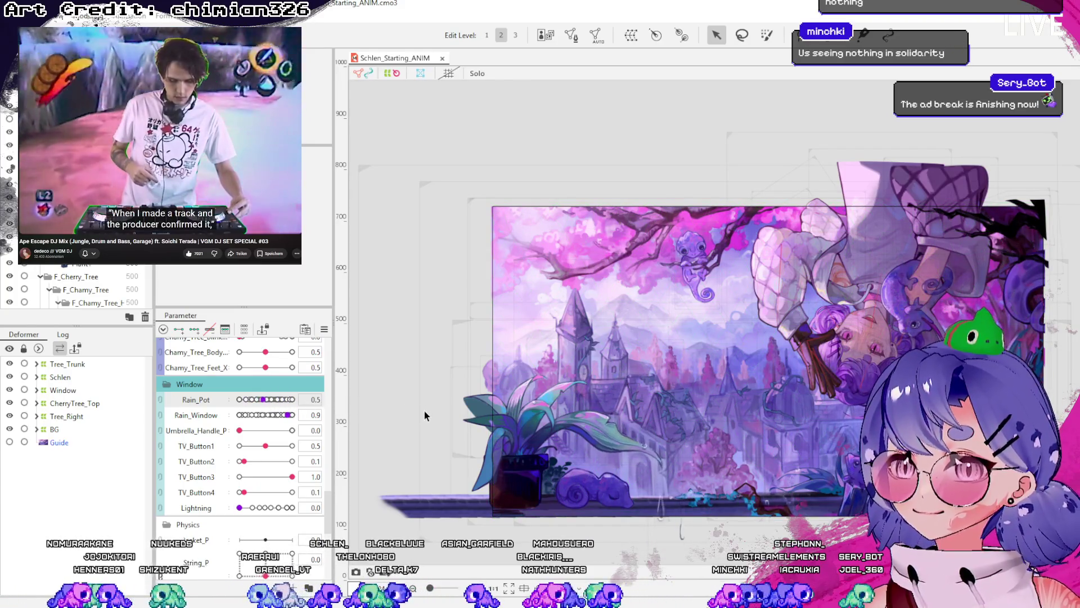
pyautogui.moveTo(288, 414); pyautogui.dragTo(298, 418)
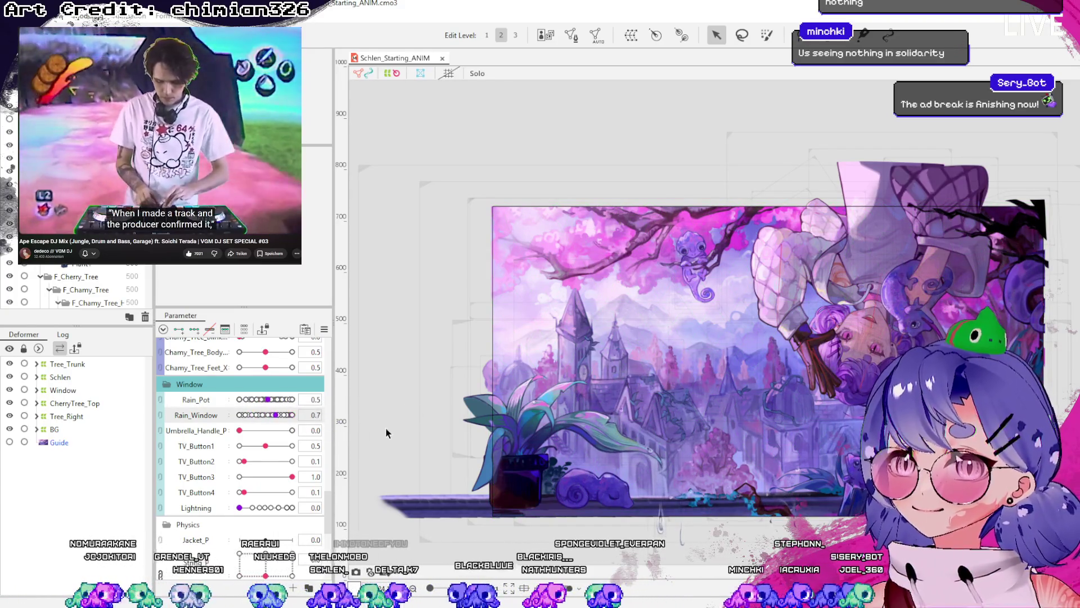
# - Group CherryTree_Top and Tree_Right under a new CherryTree warp deformer
pyautogui.click(70, 376)
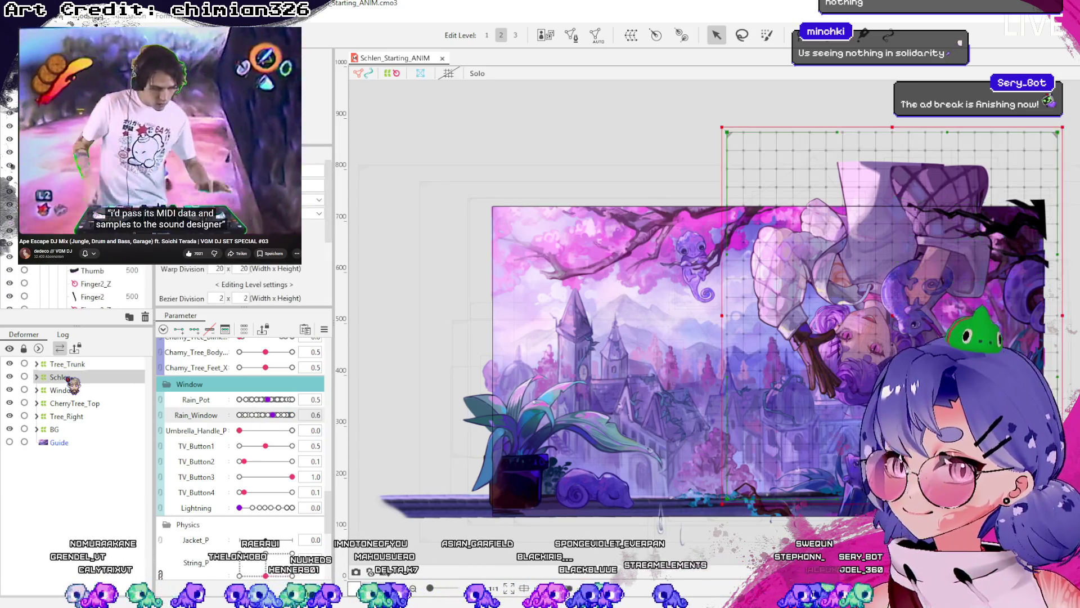
pyautogui.click(73, 403)
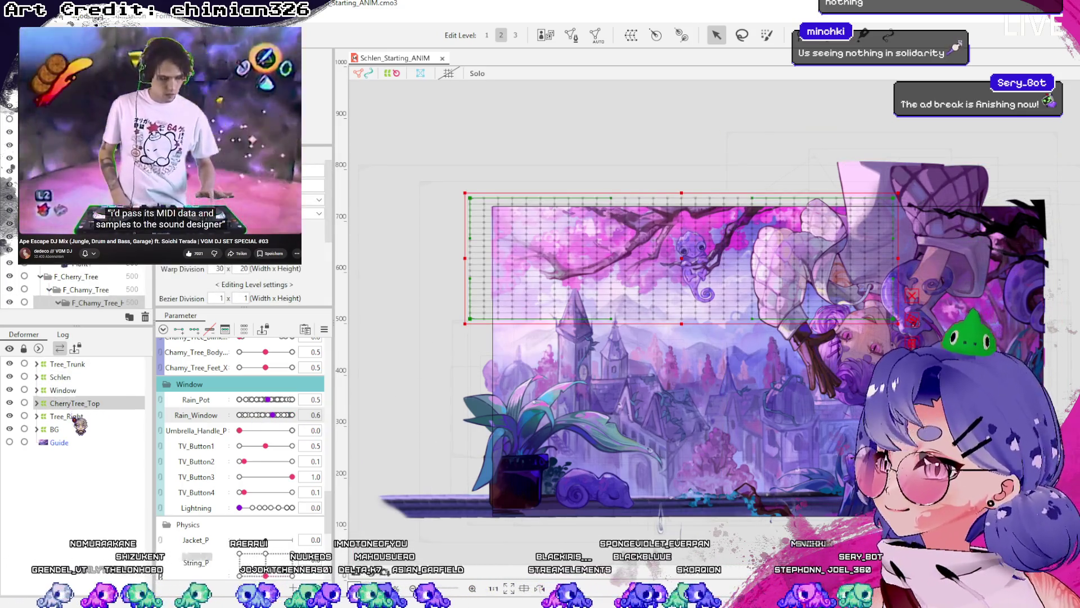
pyautogui.click(85, 416)
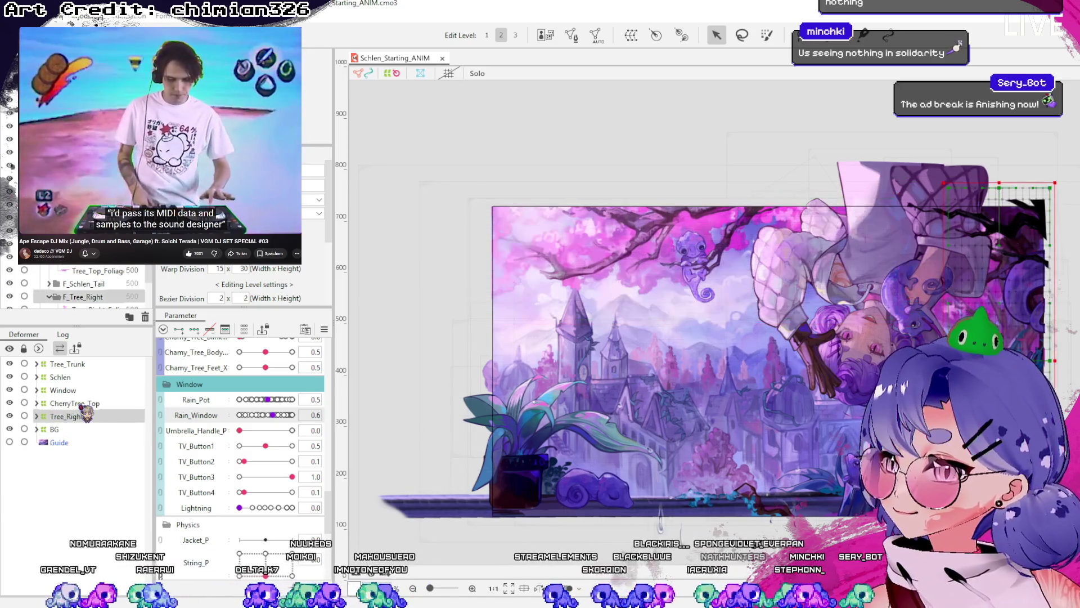
pyautogui.click(83, 408)
pyautogui.keyDown('ctrl'); pyautogui.click(85, 416); pyautogui.keyUp('ctrl')
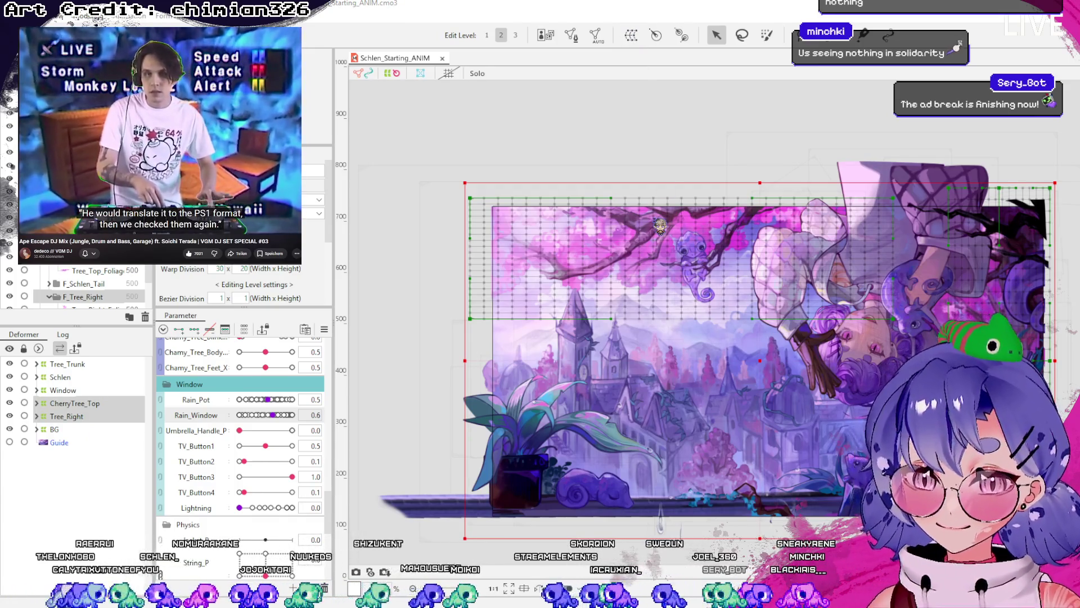
pyautogui.hotkey('ctrl', 'z')
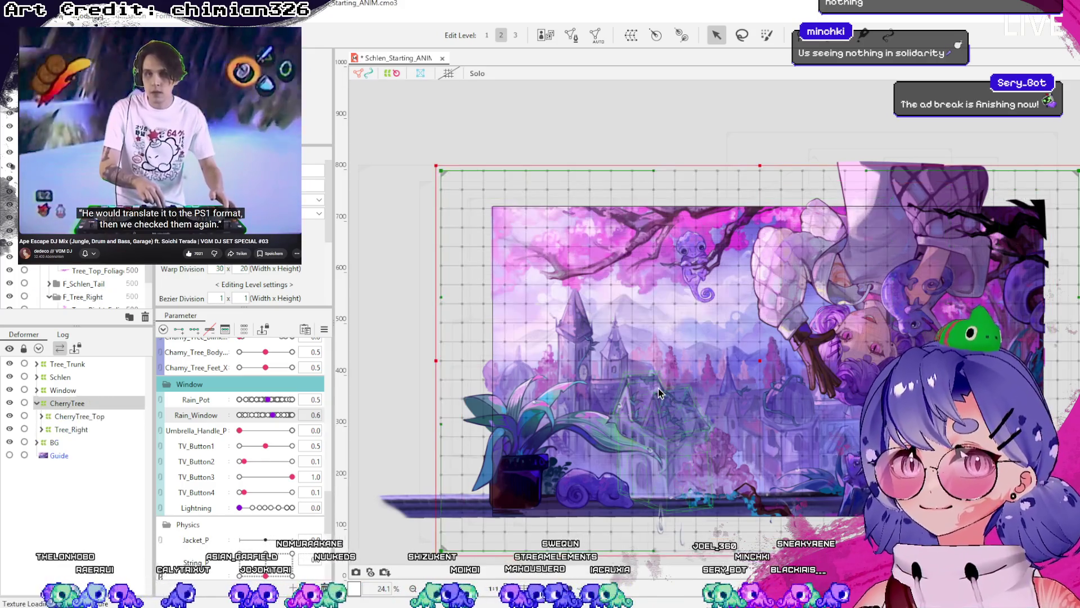
pyautogui.scroll(-2, 659, 392)
pyautogui.click(36, 403)
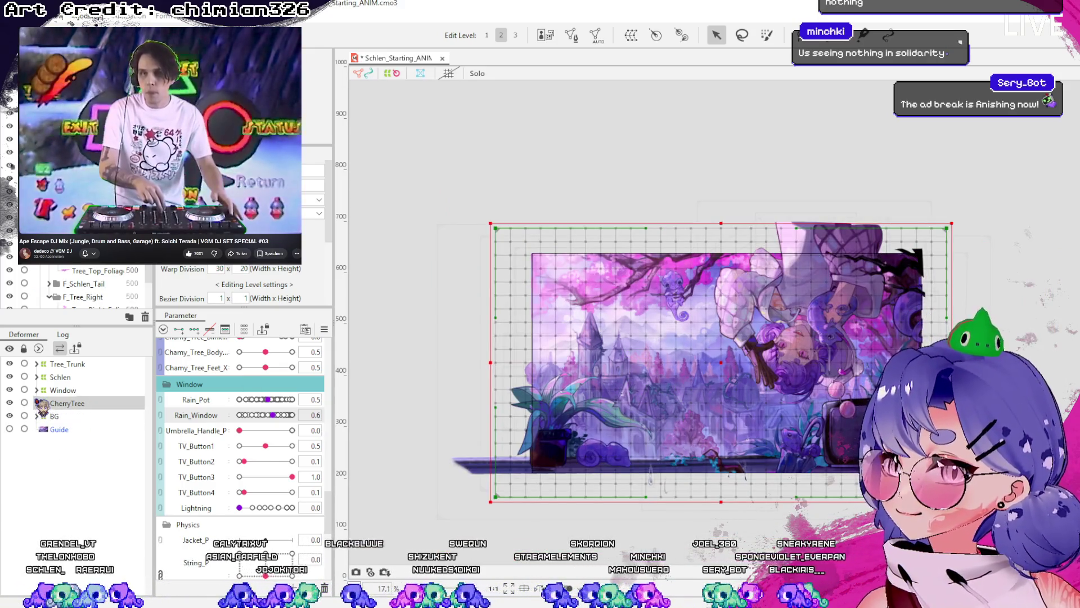
pyautogui.press('Up')
pyautogui.press('Down')
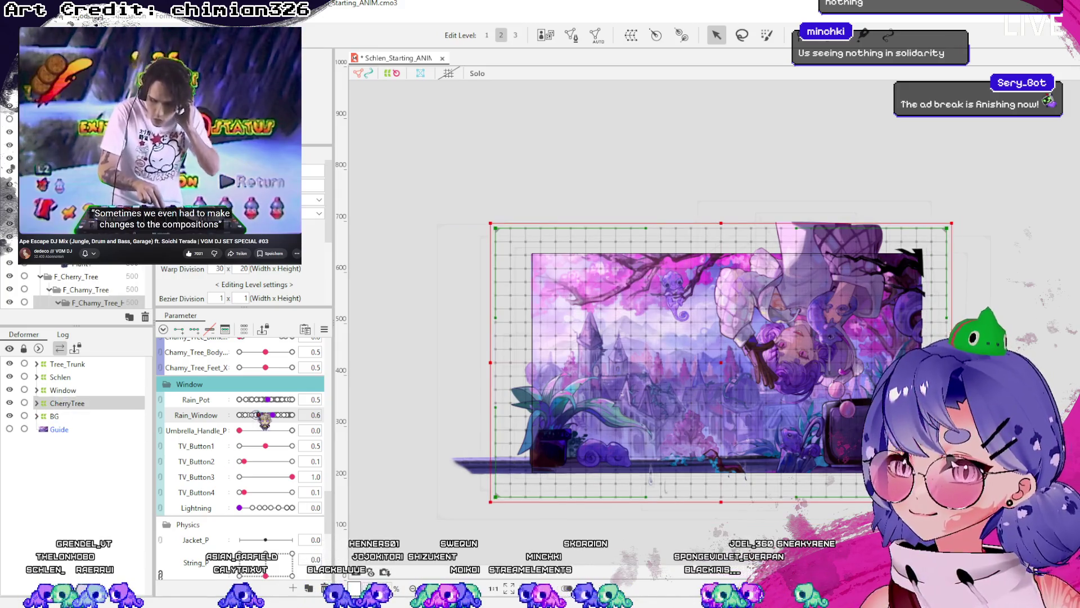
# - Test-drag the CherryTree deformer, undo the move and save
pyautogui.moveTo(720, 377)
pyautogui.mouseDown()
pyautogui.moveTo(681, 354)
pyautogui.moveTo(582, 333)
pyautogui.mouseUp()
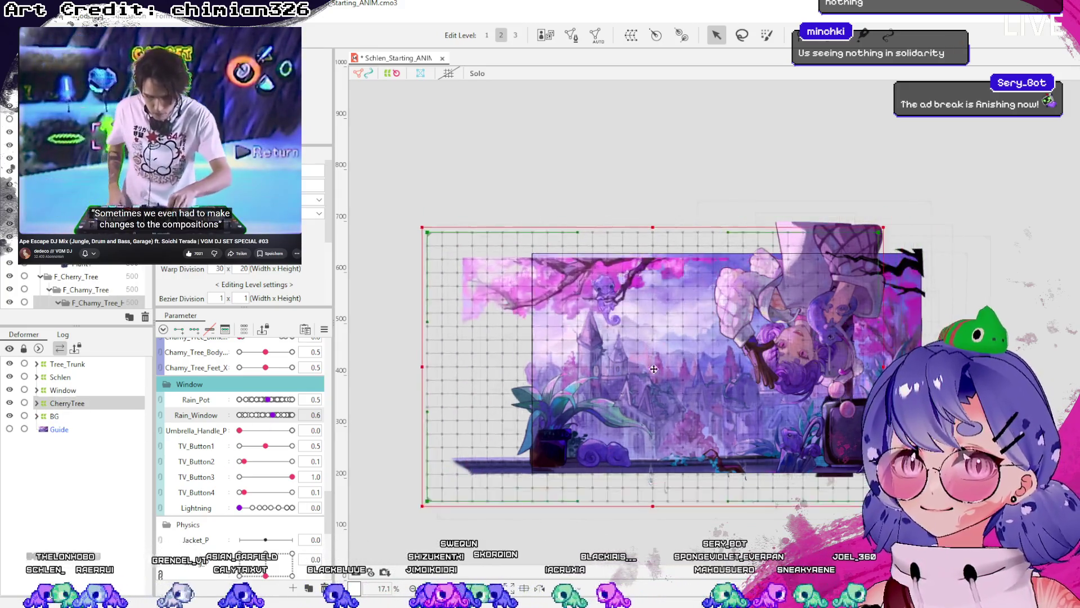
pyautogui.hotkey('ctrl', 'z')
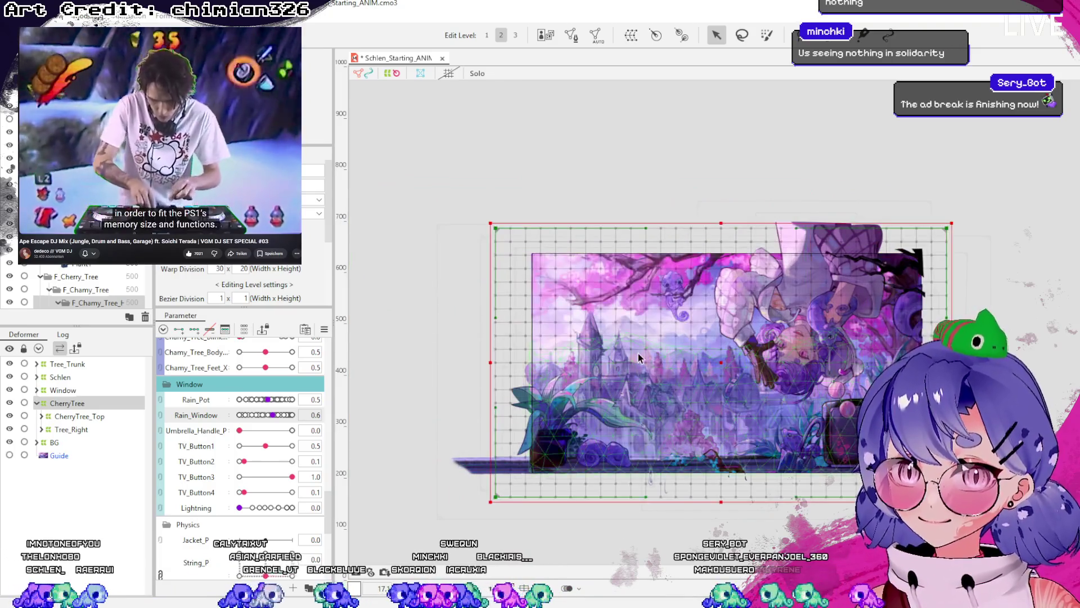
pyautogui.hotkey('ctrl', 's')
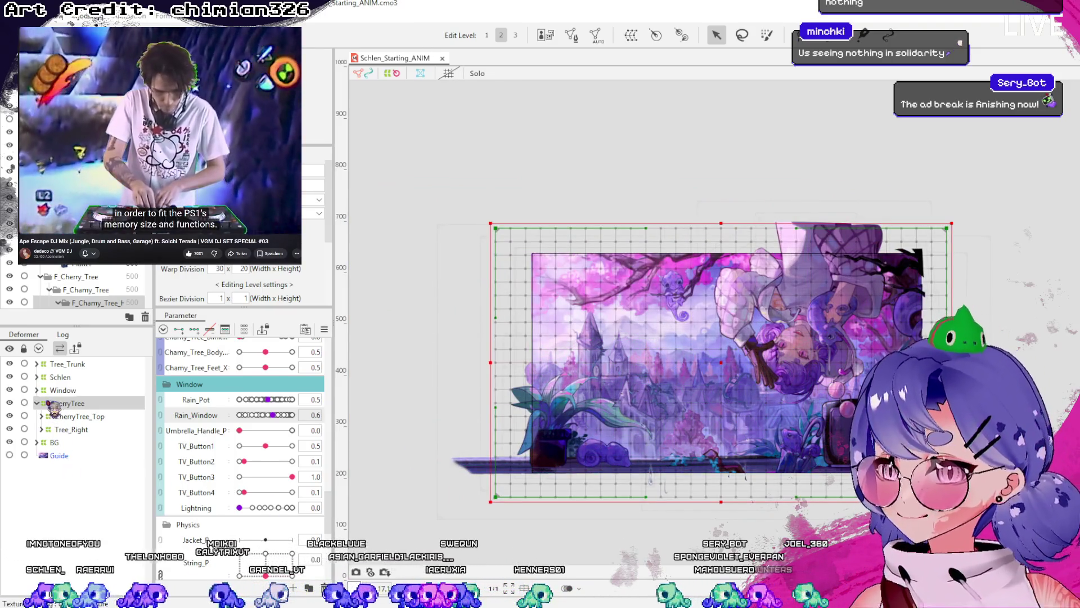
# - Hide the Guide layer
pyautogui.click(36, 403)
pyautogui.click(63, 429)
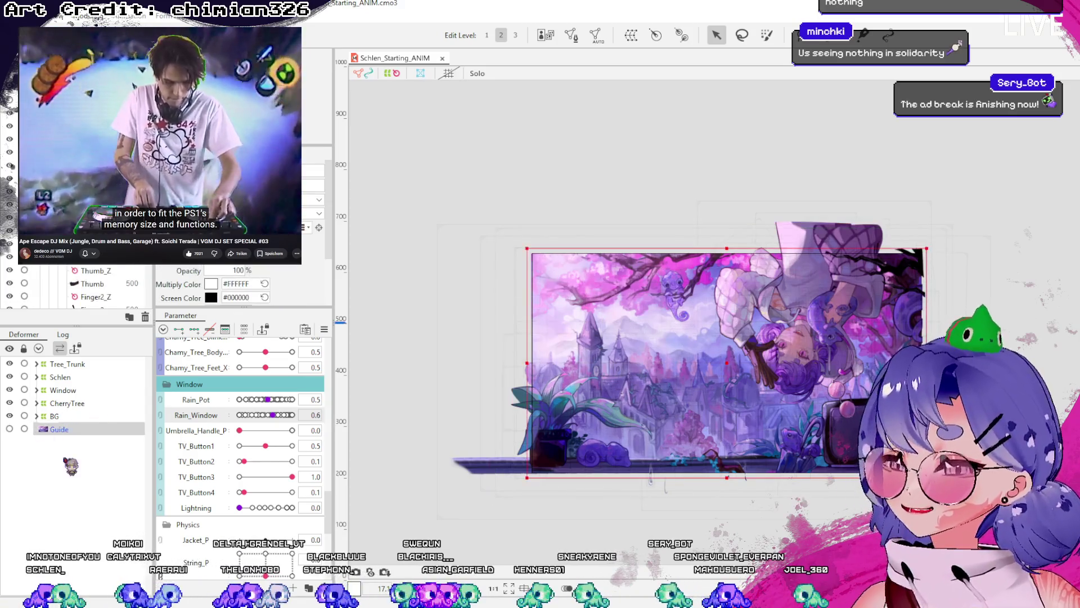
pyautogui.click(9, 429)
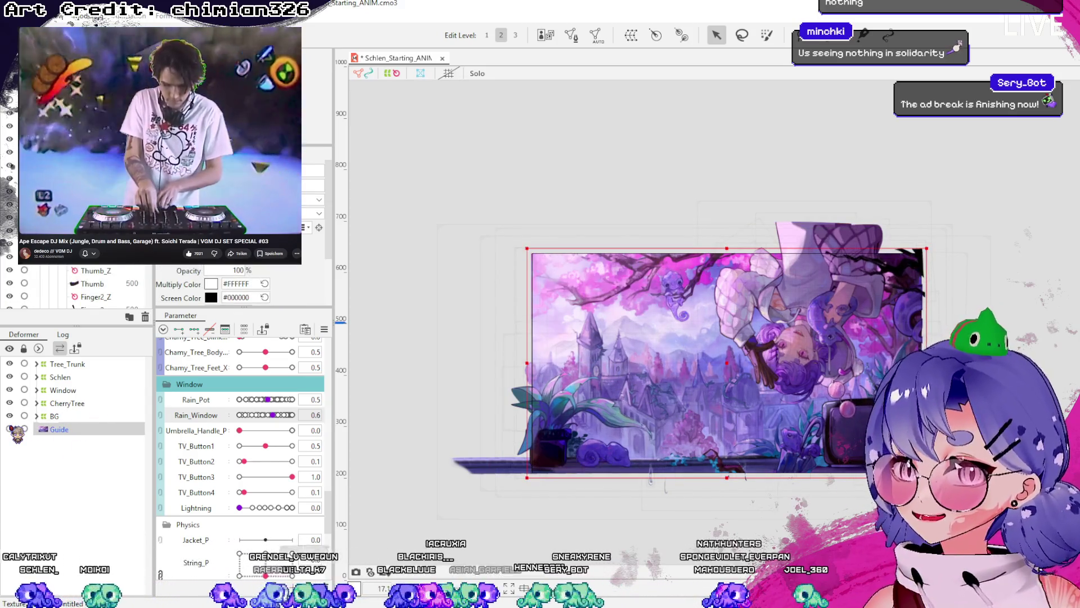
pyautogui.click(70, 364)
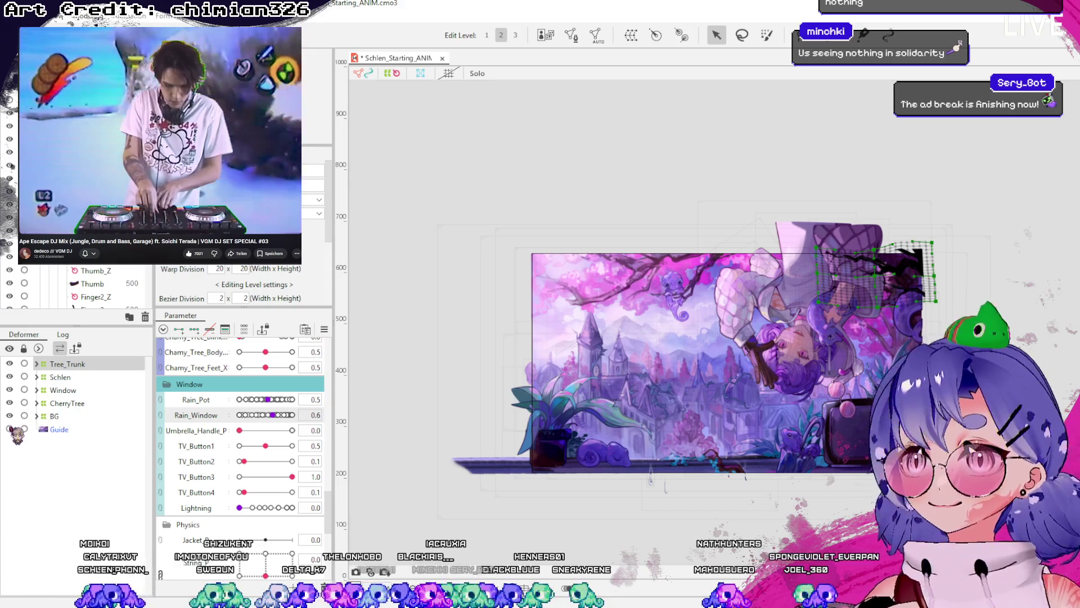
pyautogui.click(67, 430)
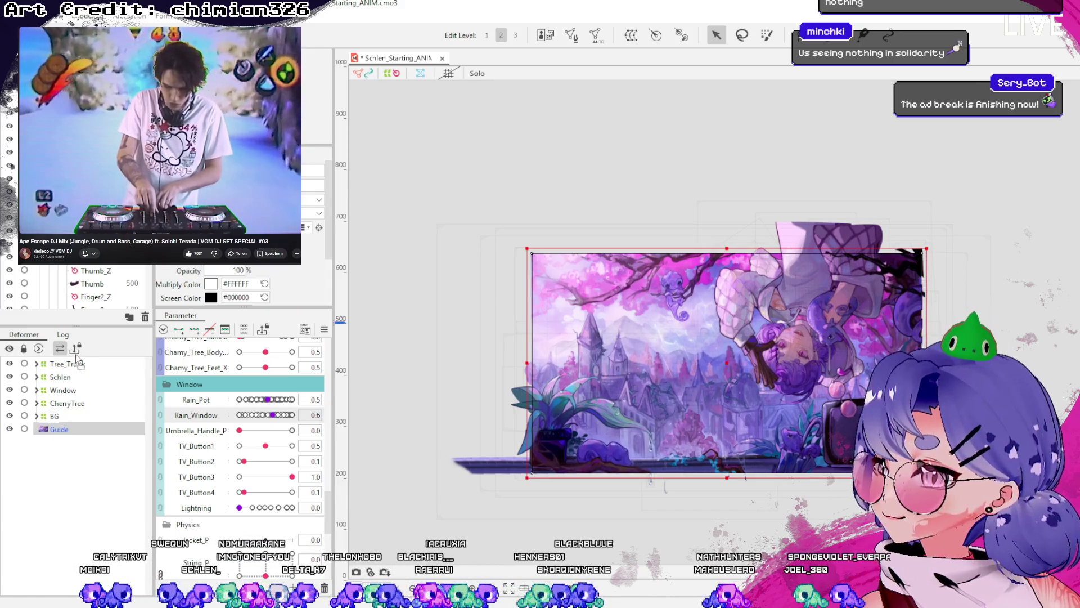
pyautogui.click(10, 429)
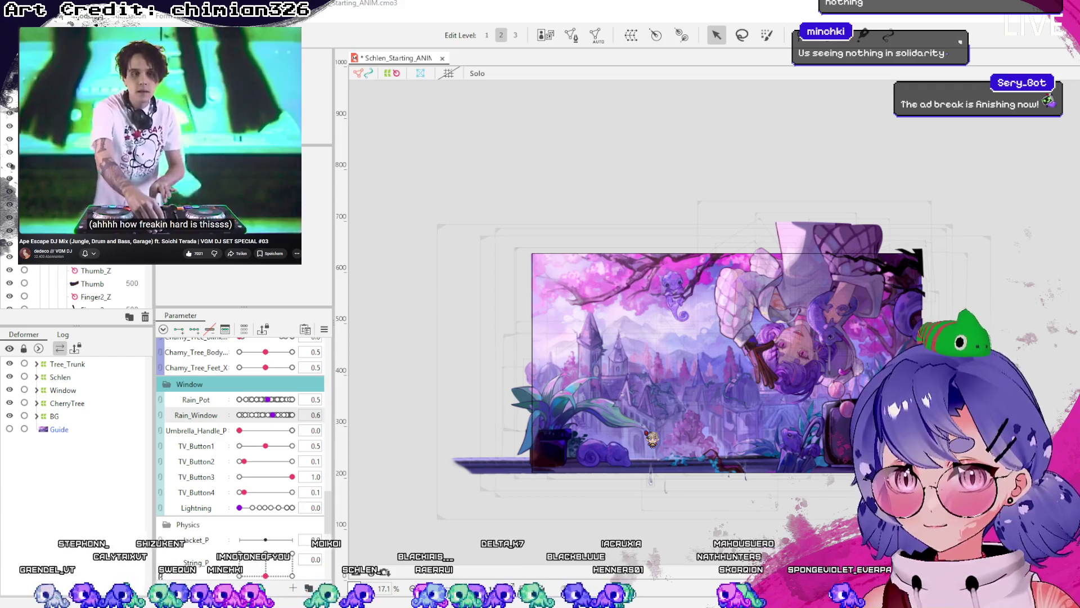
# - Set Rain_Pot to 0.9 and straighten the canvas view
pyautogui.scroll(1, 652, 450)
pyautogui.click(261, 399)
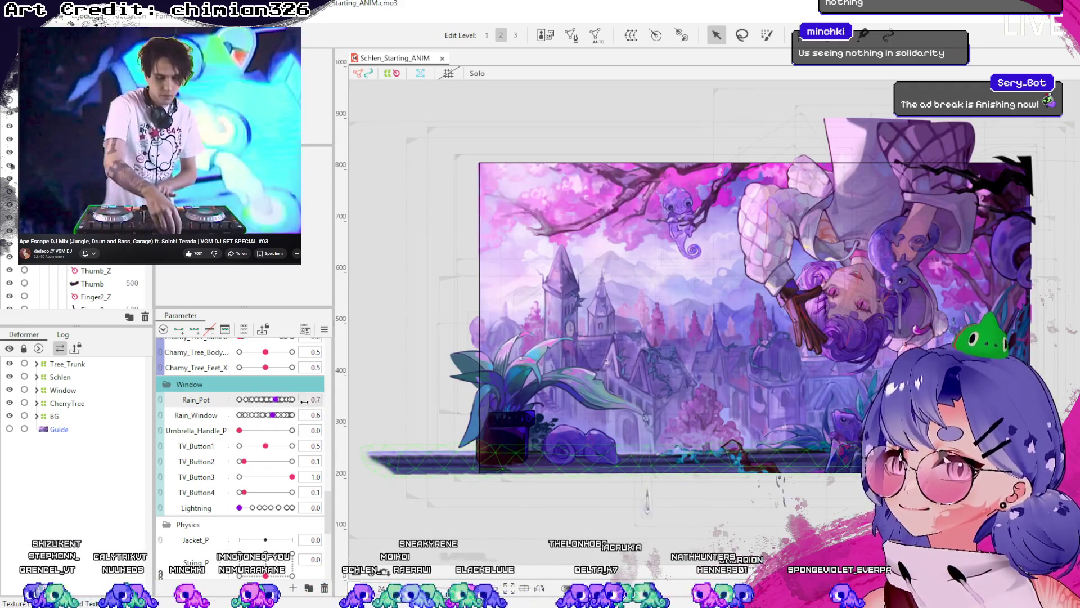
pyautogui.click(288, 399)
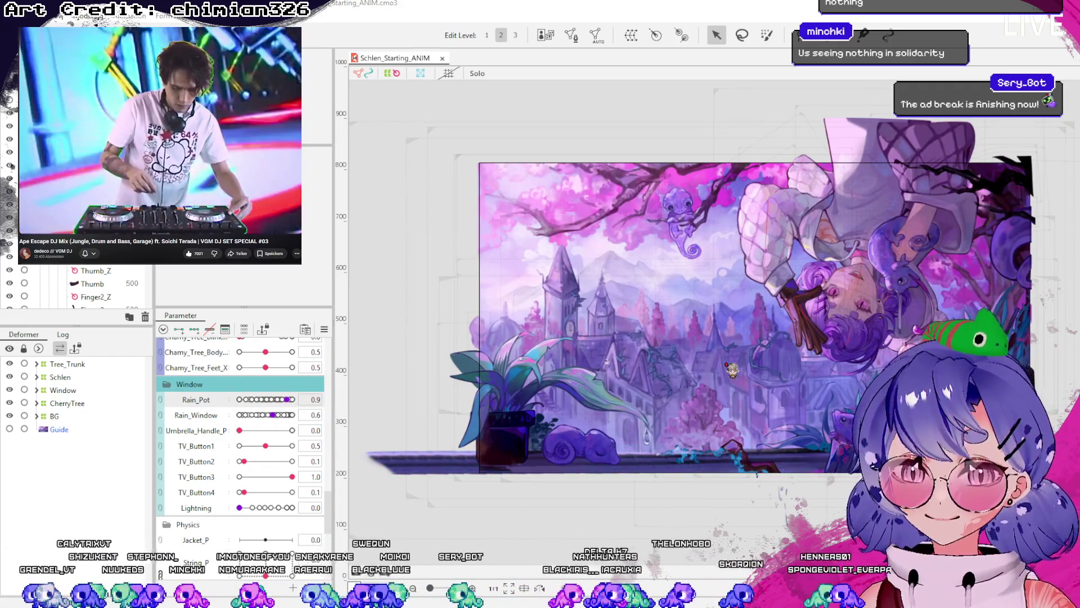
pyautogui.moveTo(731, 369); pyautogui.dragTo(918, 301)
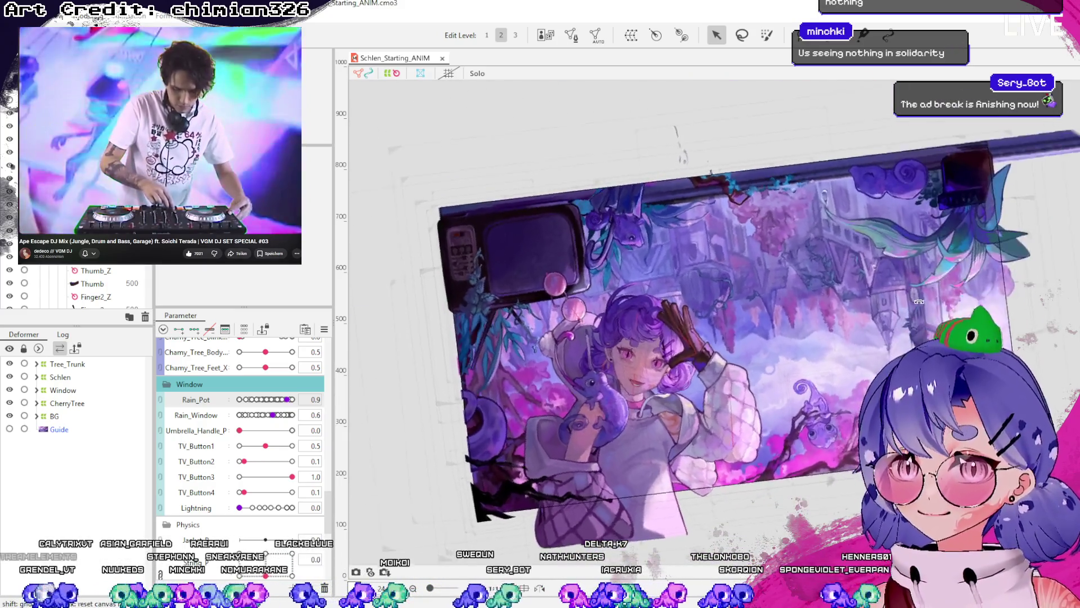
# - Select the Pullover deformer and nudge its warp grid slightly right
pyautogui.scroll(2, 788, 365)
pyautogui.scroll(1, 731, 422)
pyautogui.click(710, 442)
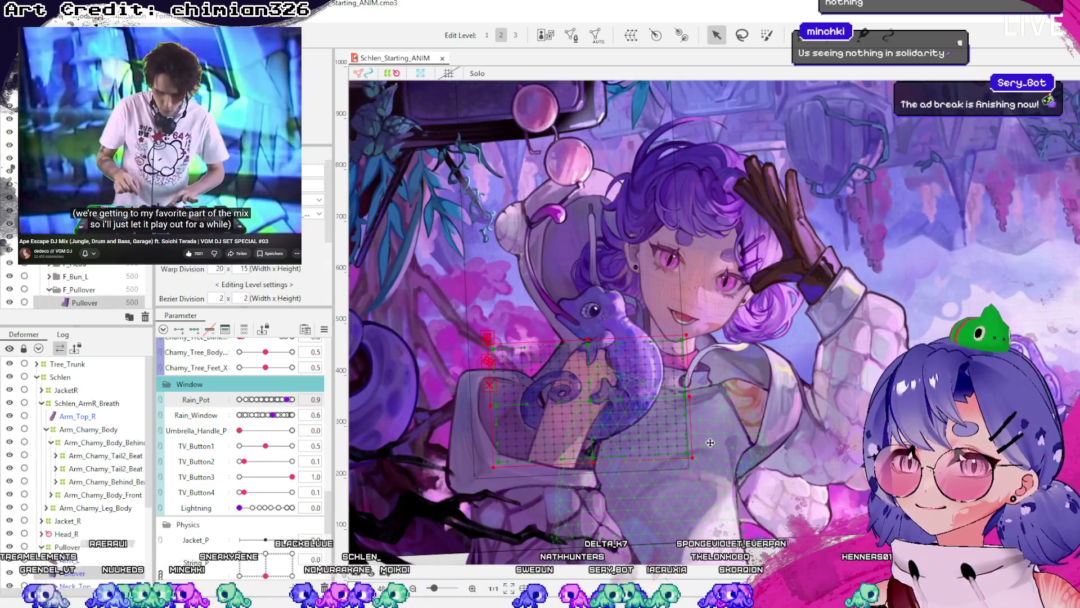
pyautogui.scroll(-3, 85, 450)
pyautogui.click(47, 454)
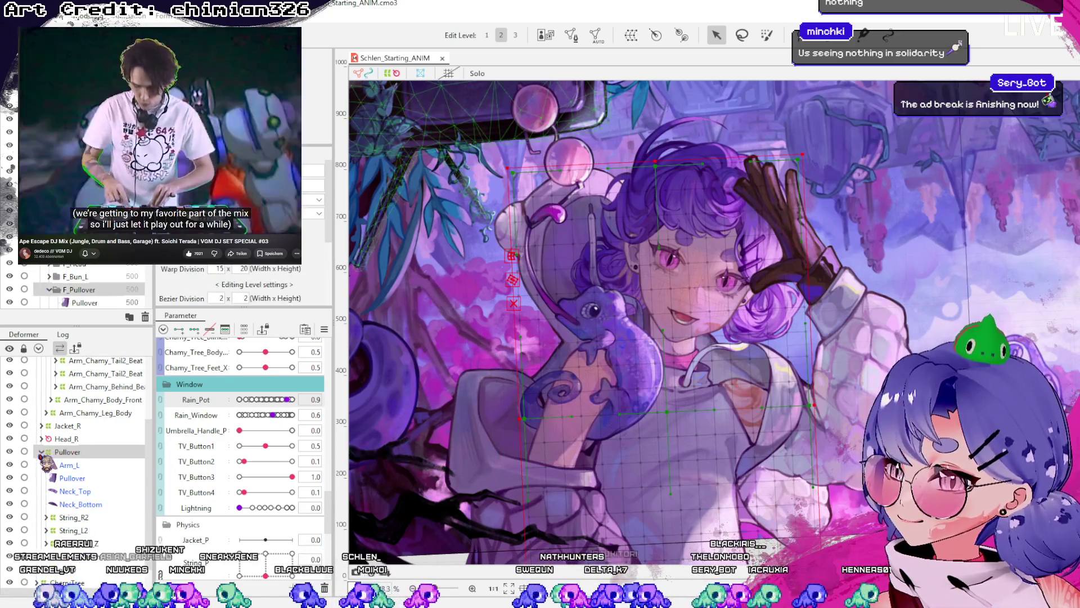
pyautogui.click(41, 451)
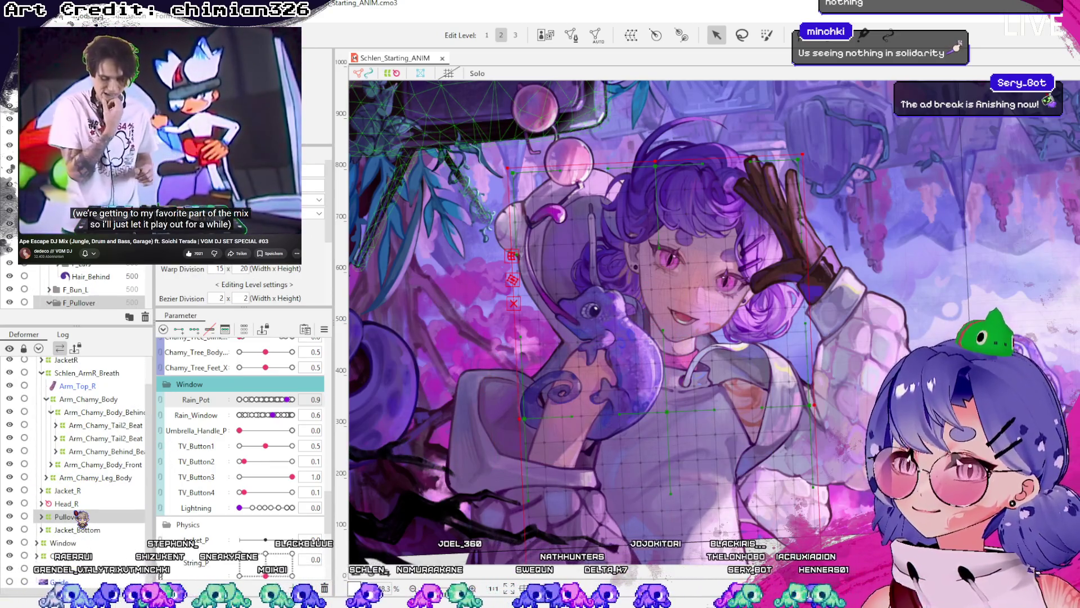
pyautogui.click(77, 504)
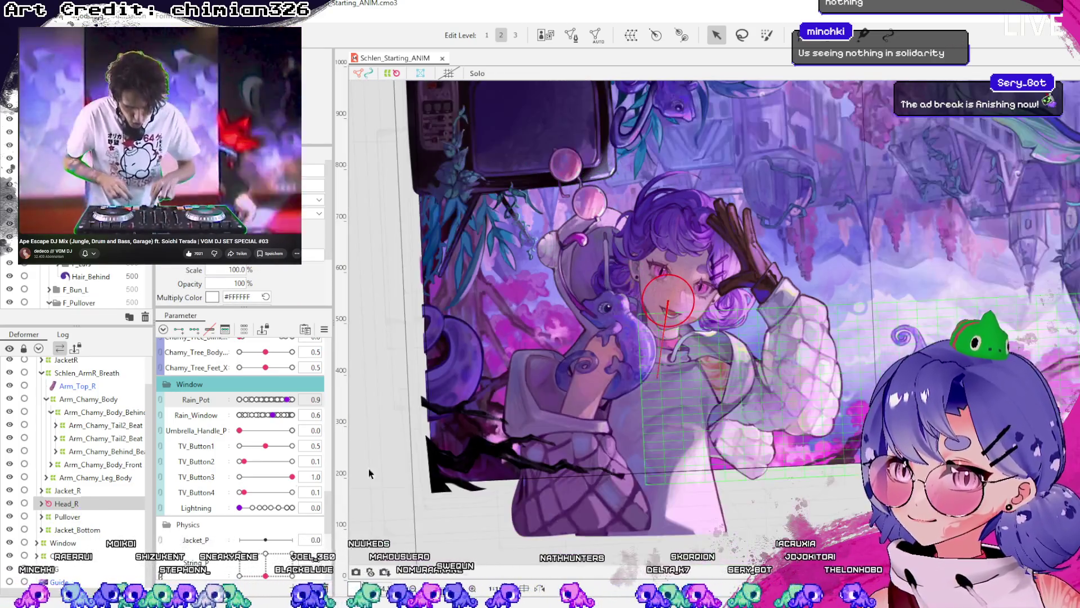
pyautogui.click(66, 516)
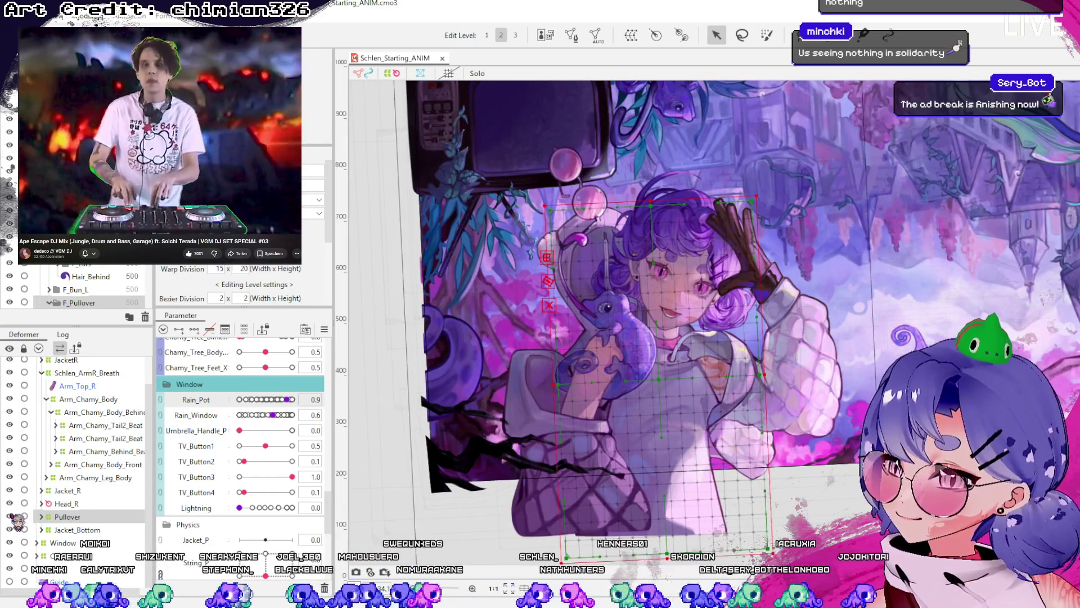
pyautogui.moveTo(662, 376)
pyautogui.mouseDown()
pyautogui.moveTo(674, 376)
pyautogui.moveTo(658, 378)
pyautogui.mouseUp()
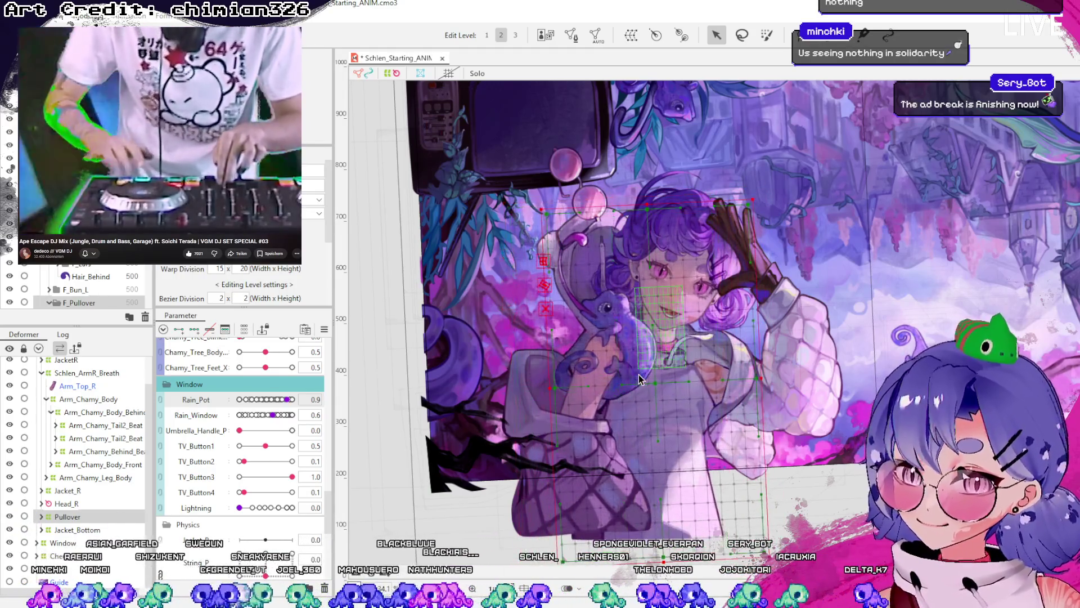
# - Inspect Neck_Bottom, Neck_Skin_Z and String_L2 within the Pullover group
pyautogui.click(641, 379)
pyautogui.scroll(-3, 96, 523)
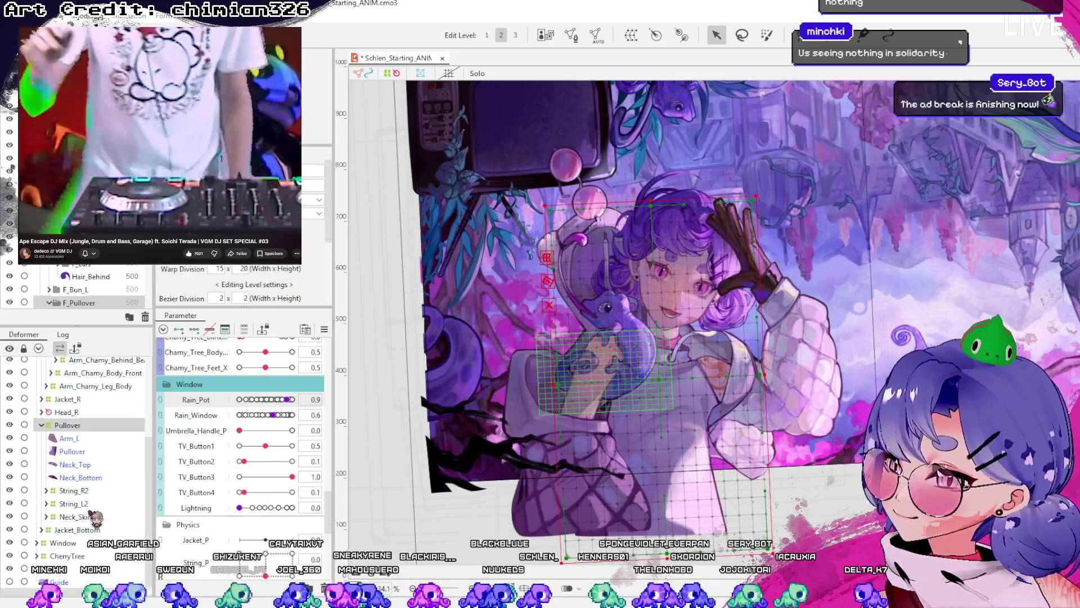
pyautogui.click(95, 479)
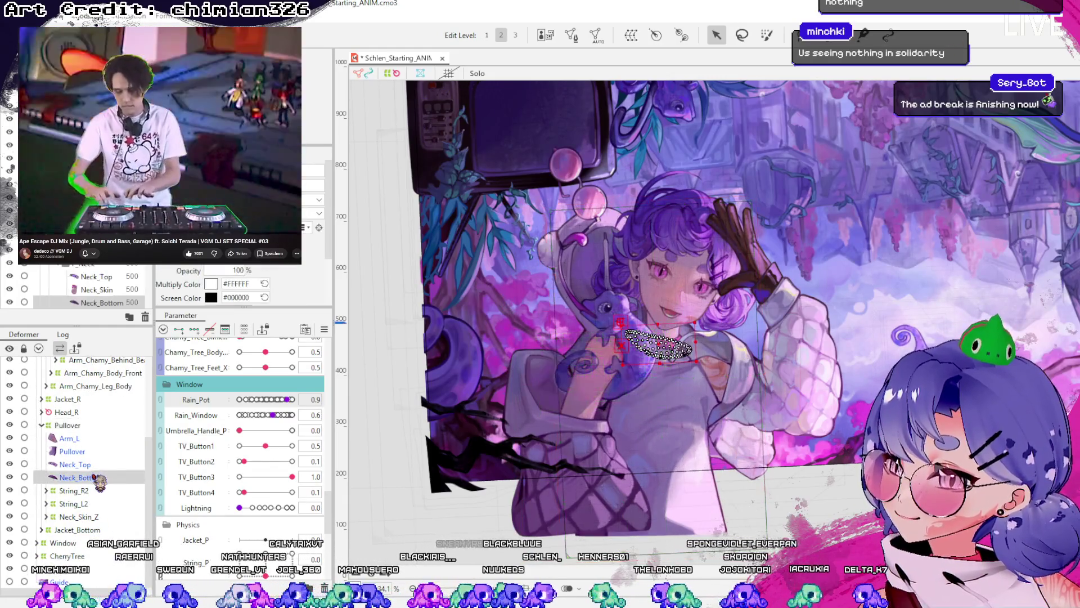
pyautogui.click(94, 502)
pyautogui.click(87, 517)
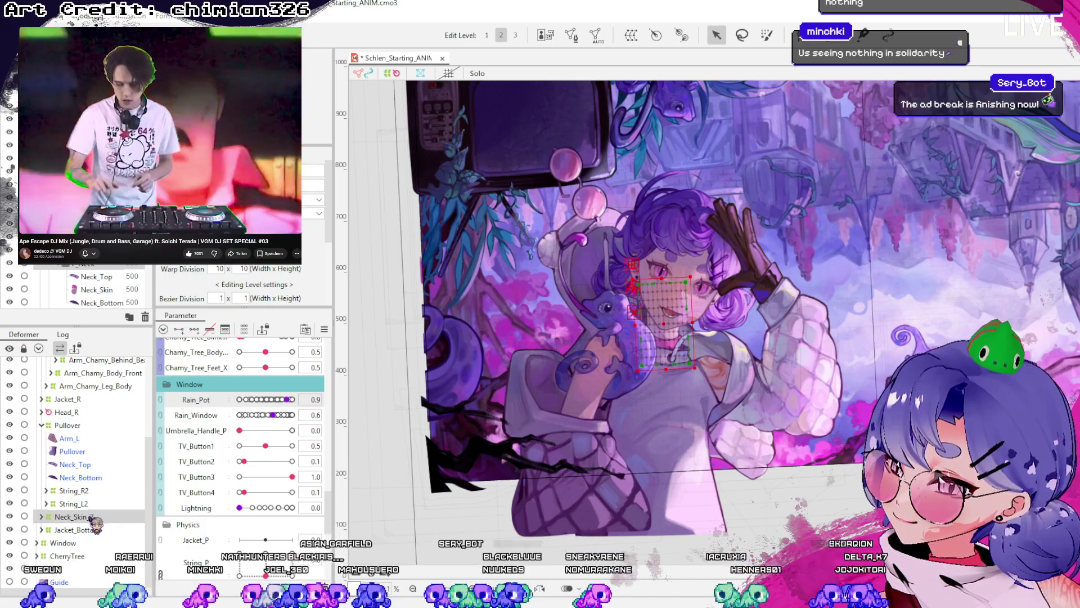
pyautogui.click(93, 503)
pyautogui.click(43, 425)
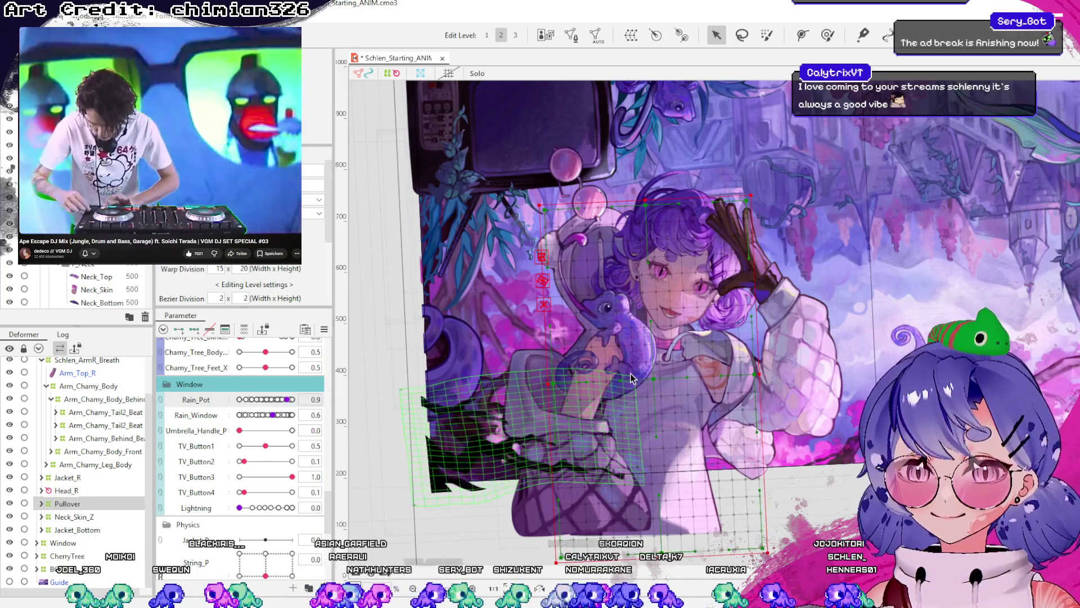
pyautogui.click(638, 380)
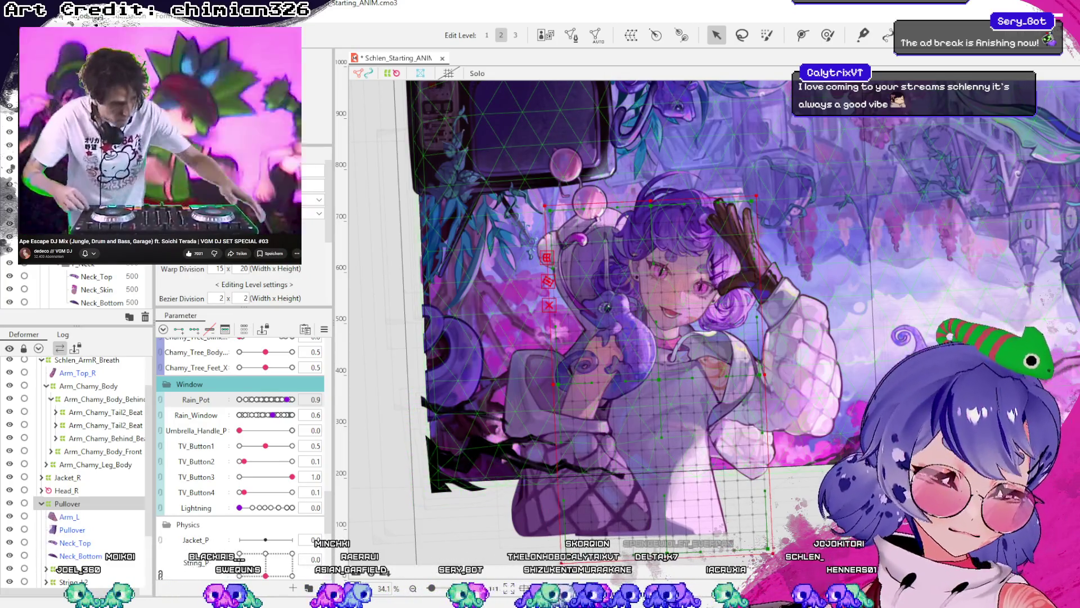
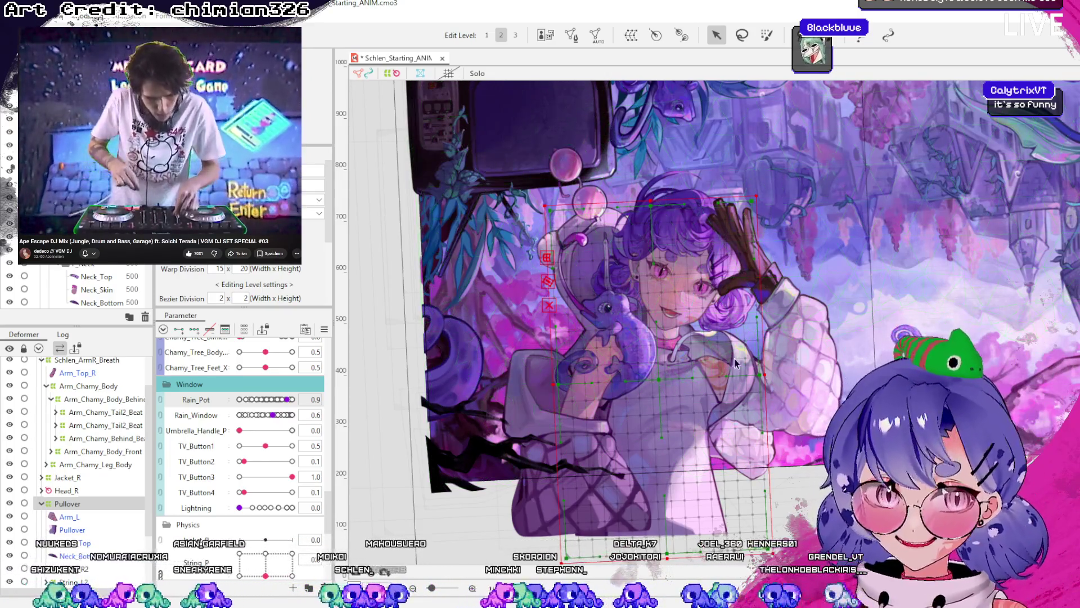
# - Select the chameleon's eye and body meshes on the canvas, then clear the selection
pyautogui.click(844, 520)
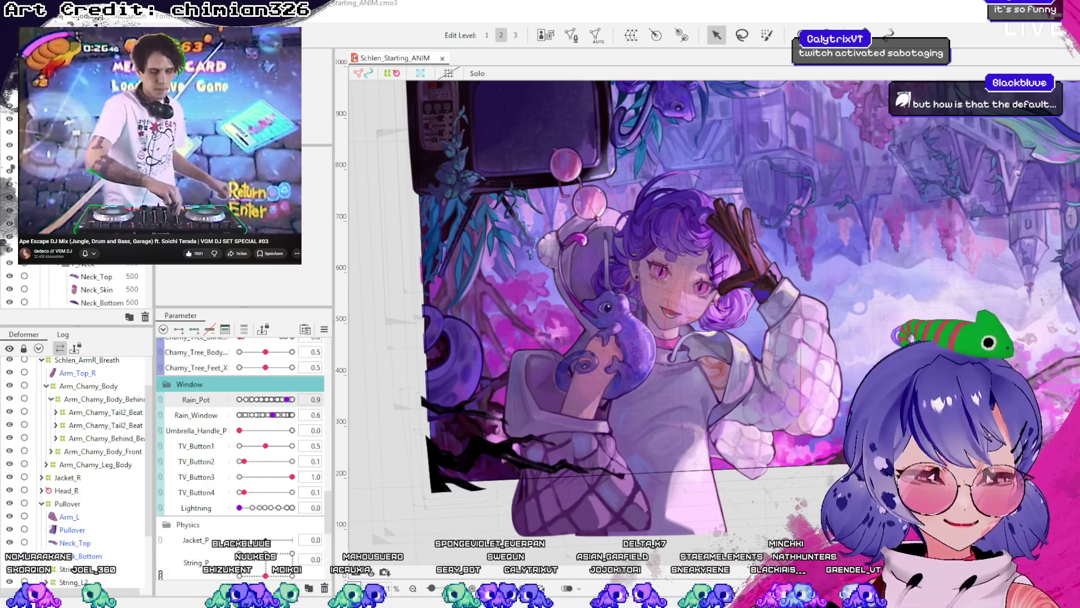
pyautogui.scroll(3, 684, 338)
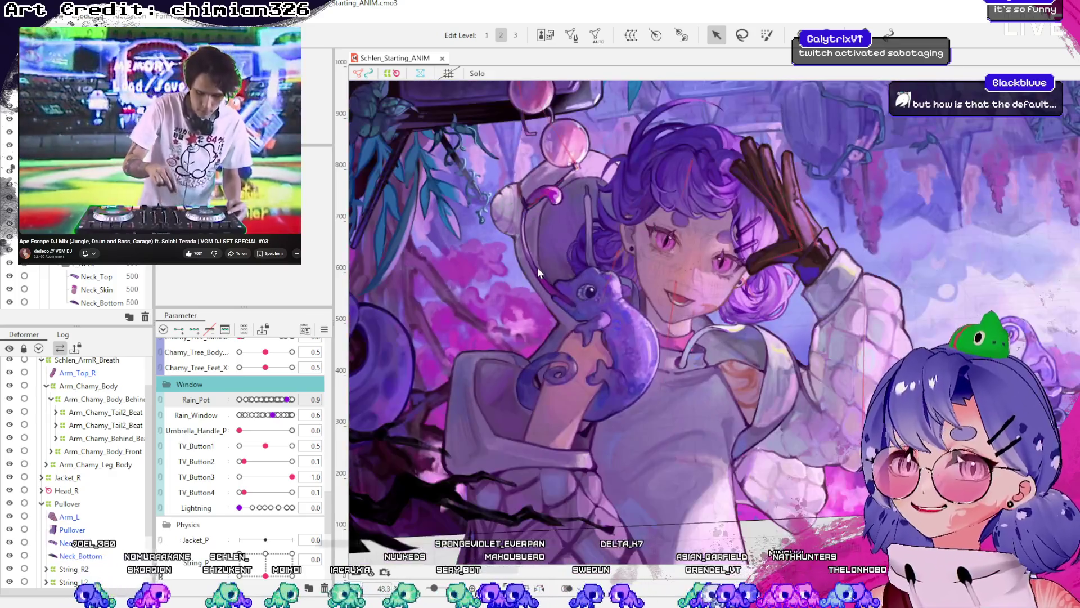
pyautogui.click(588, 293)
pyautogui.scroll(-3, 618, 312)
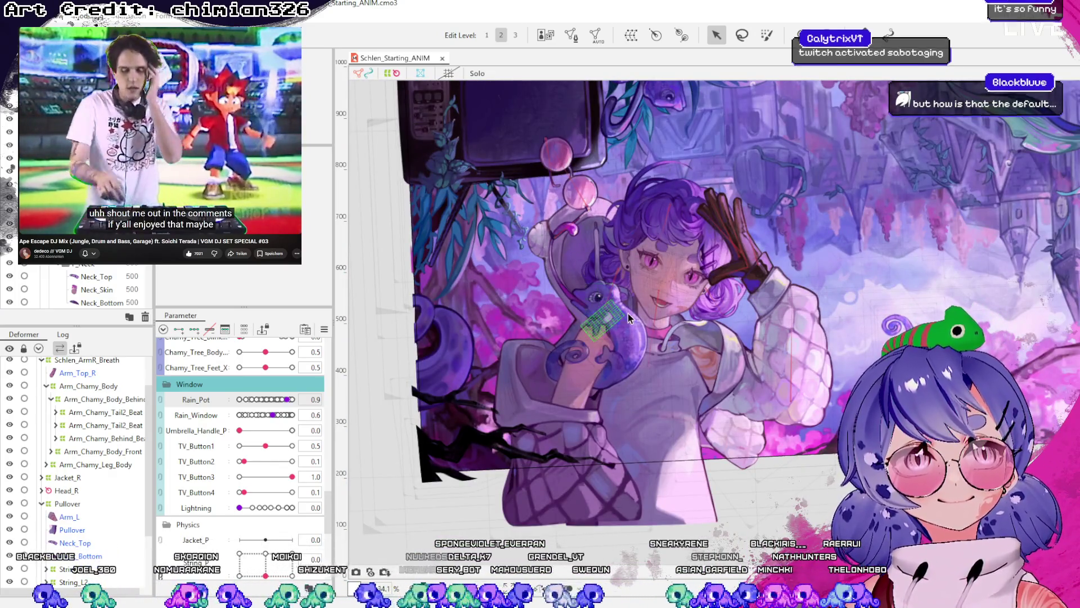
pyautogui.click(635, 314)
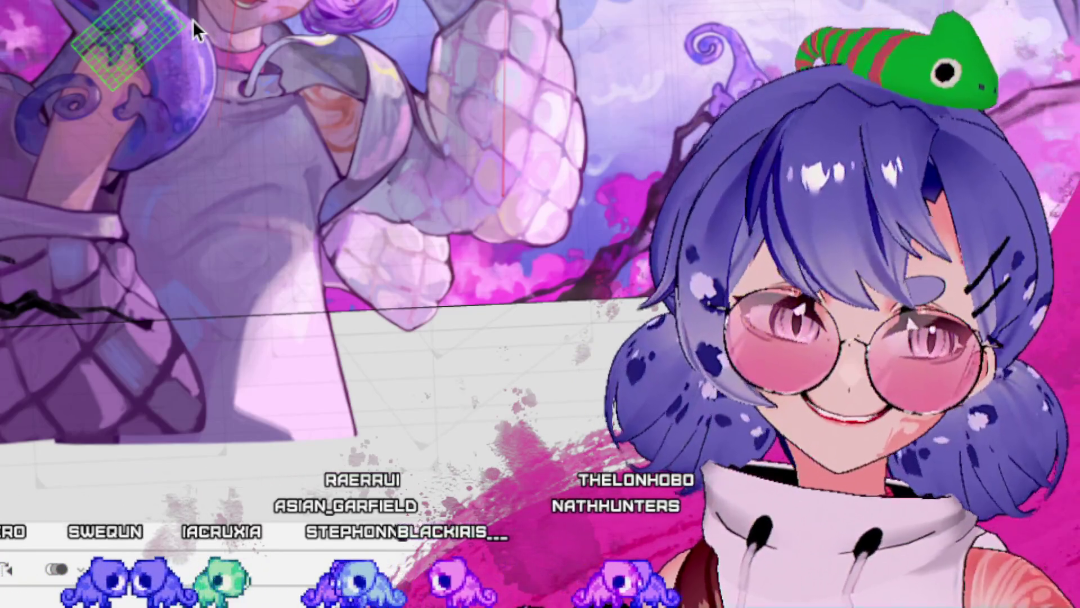
pyautogui.press('Return')
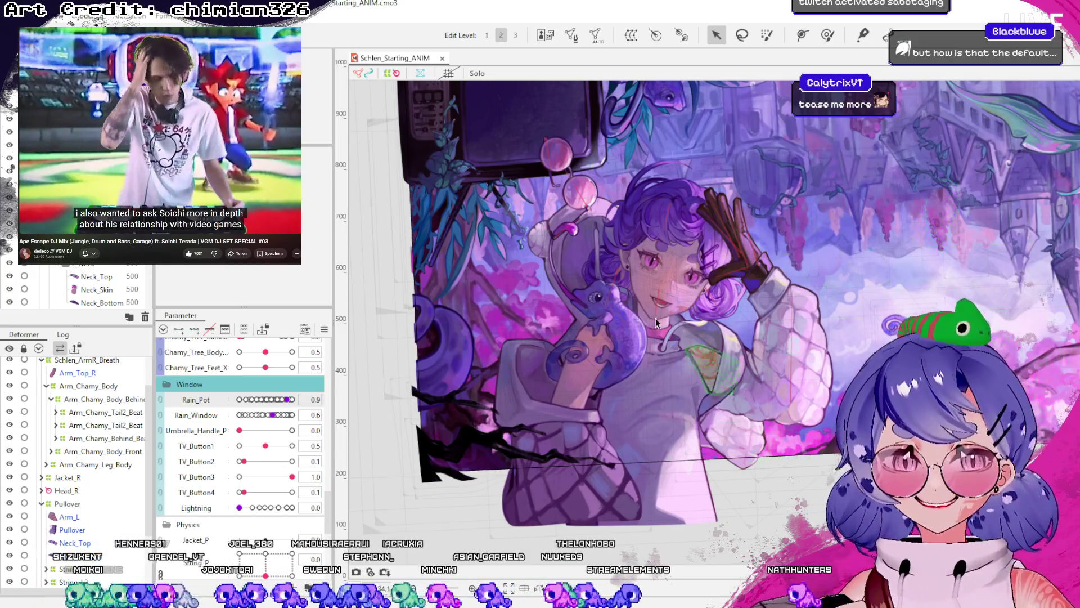
# - Collapse the Schlen deformer group and display the CherryTree warp deformer's grid
pyautogui.scroll(2, 634, 281)
pyautogui.scroll(2, 634, 281)
pyautogui.scroll(-1, 634, 281)
pyautogui.scroll(-1, 634, 282)
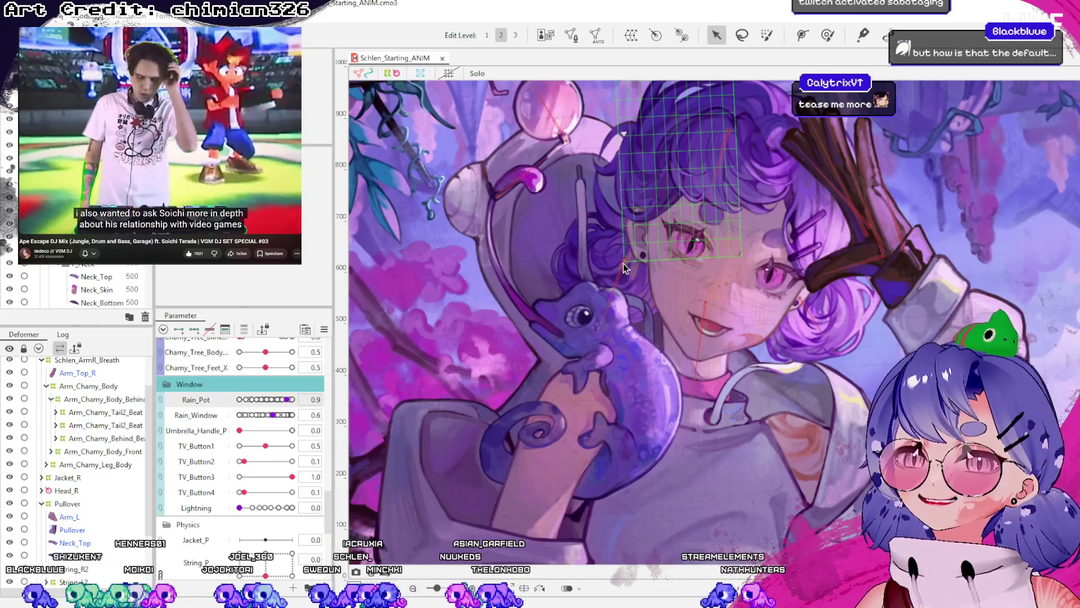
pyautogui.scroll(-2, 634, 281)
pyautogui.scroll(-1, 634, 281)
pyautogui.scroll(1, 108, 416)
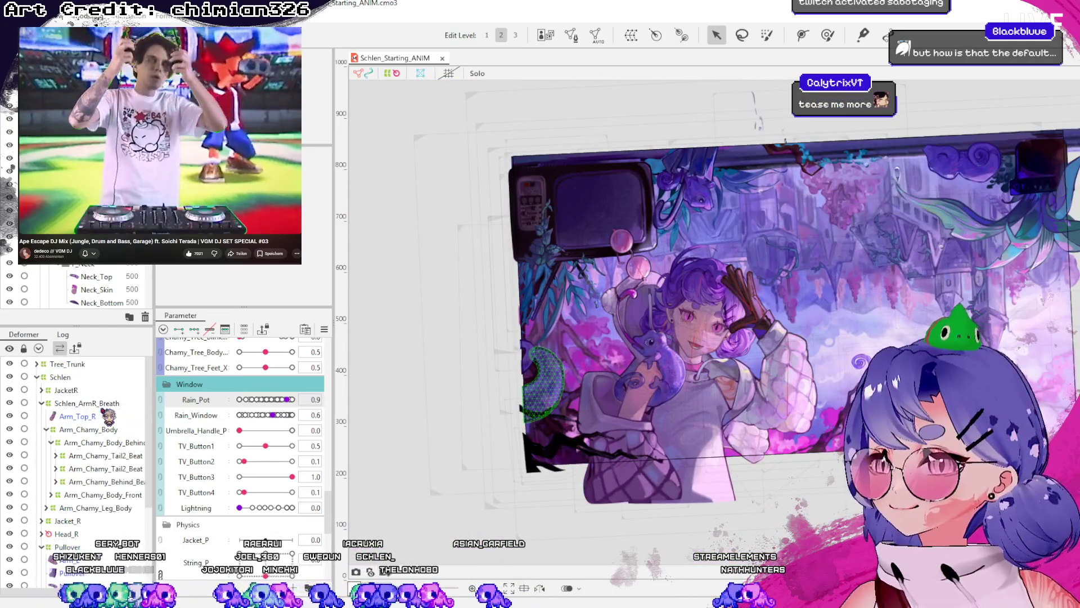
pyautogui.click(36, 376)
pyautogui.click(63, 390)
pyautogui.click(67, 403)
pyautogui.click(60, 376)
# - Select the chameleon's tail mesh on the canvas
pyautogui.scroll(1, 538, 438)
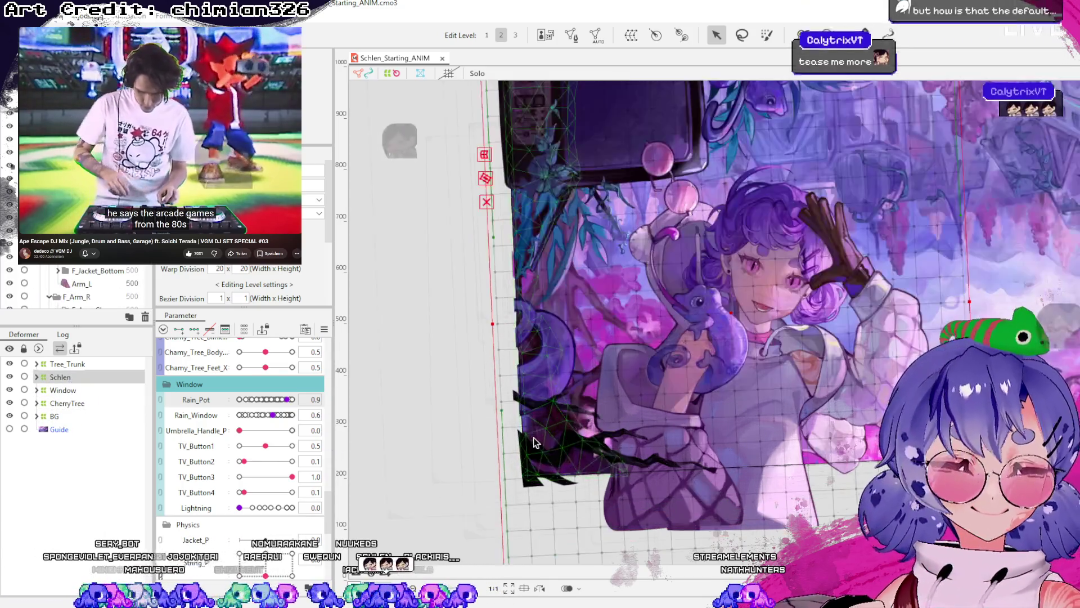
pyautogui.scroll(1, 538, 438)
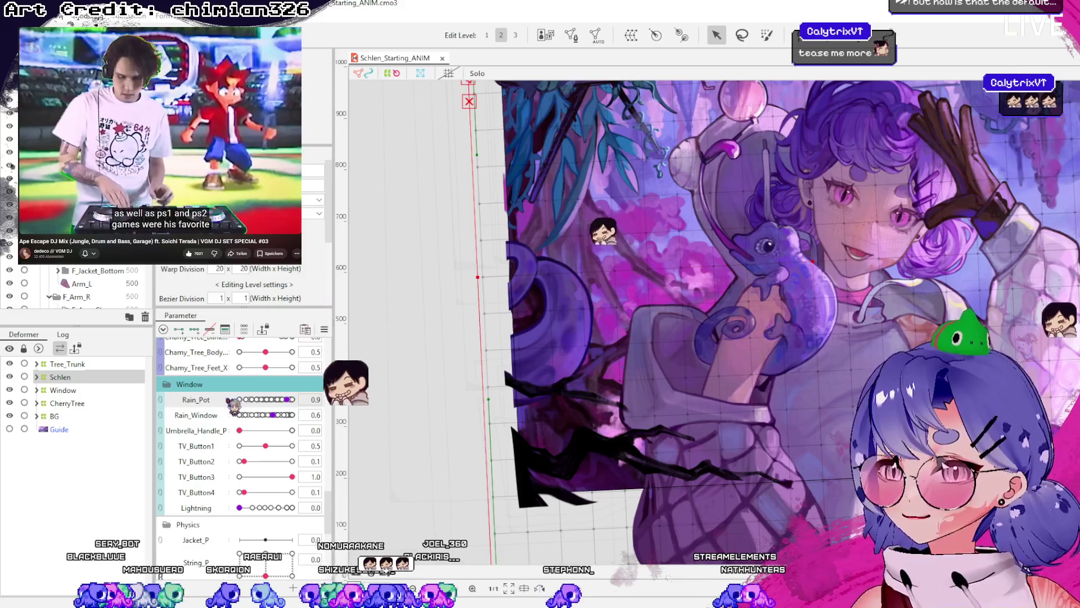
pyautogui.scroll(-2, 518, 332)
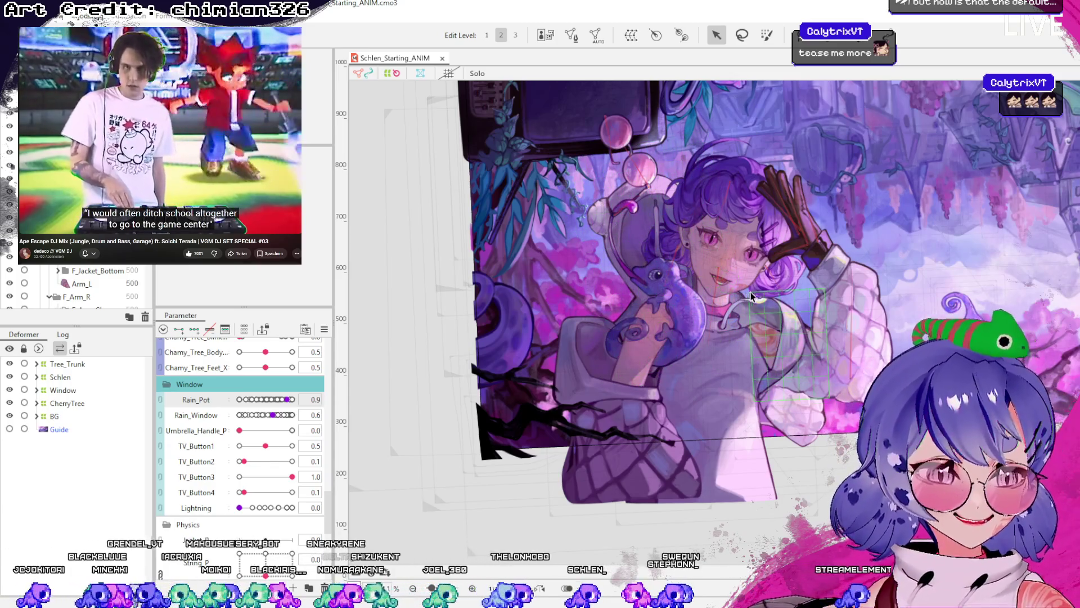
pyautogui.scroll(2, 753, 296)
pyautogui.scroll(2, 743, 273)
pyautogui.scroll(-2, 733, 264)
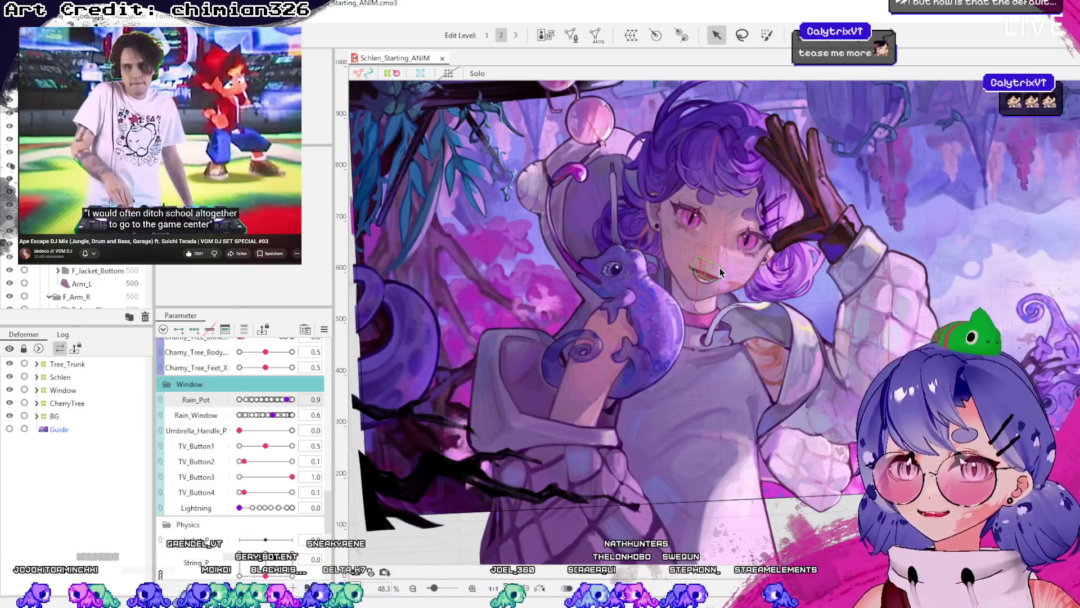
pyautogui.click(558, 368)
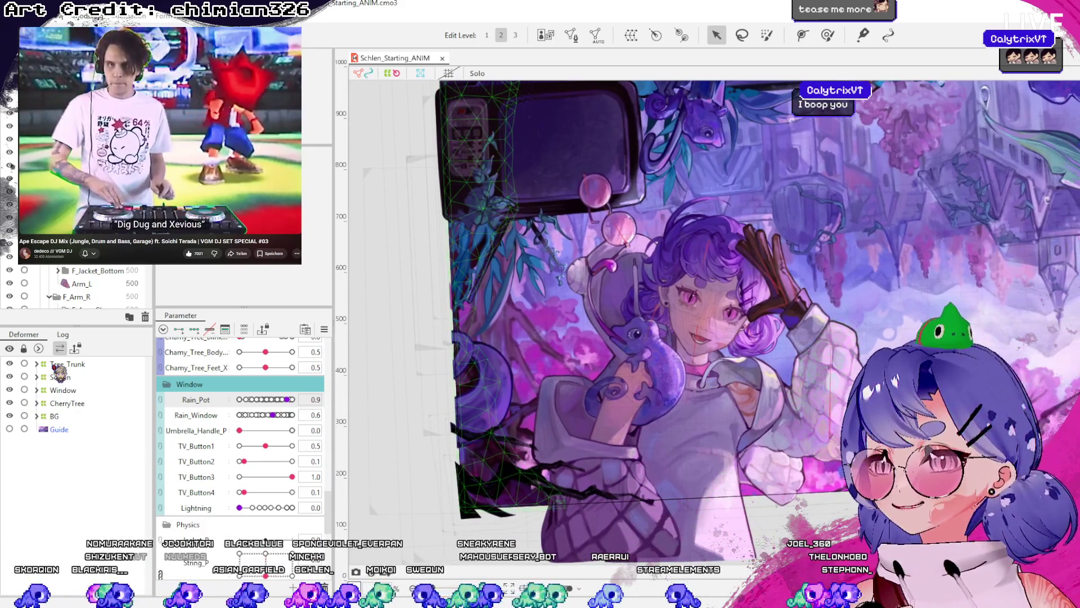
# - Select Tree_Trunk, expand BG to its Mountains layers, and collapse the Window parameter group
pyautogui.click(66, 364)
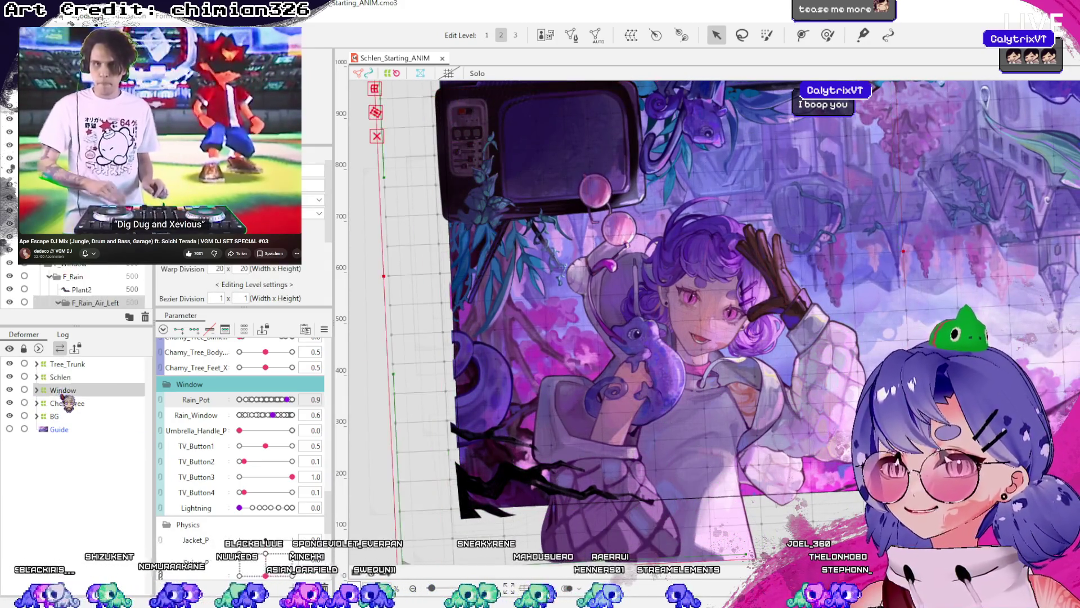
pyautogui.click(434, 370)
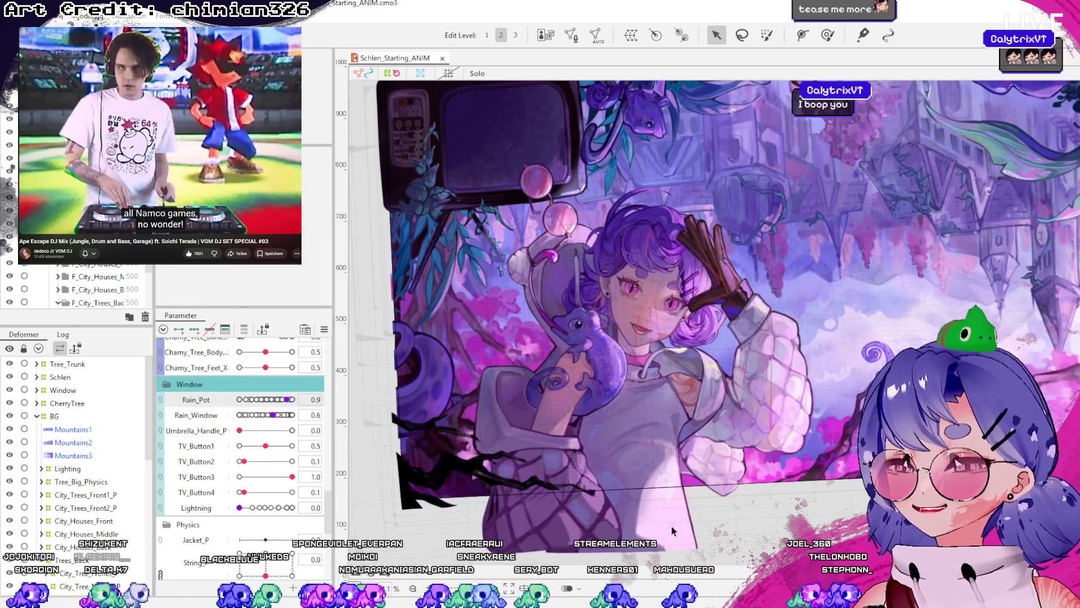
pyautogui.click(176, 384)
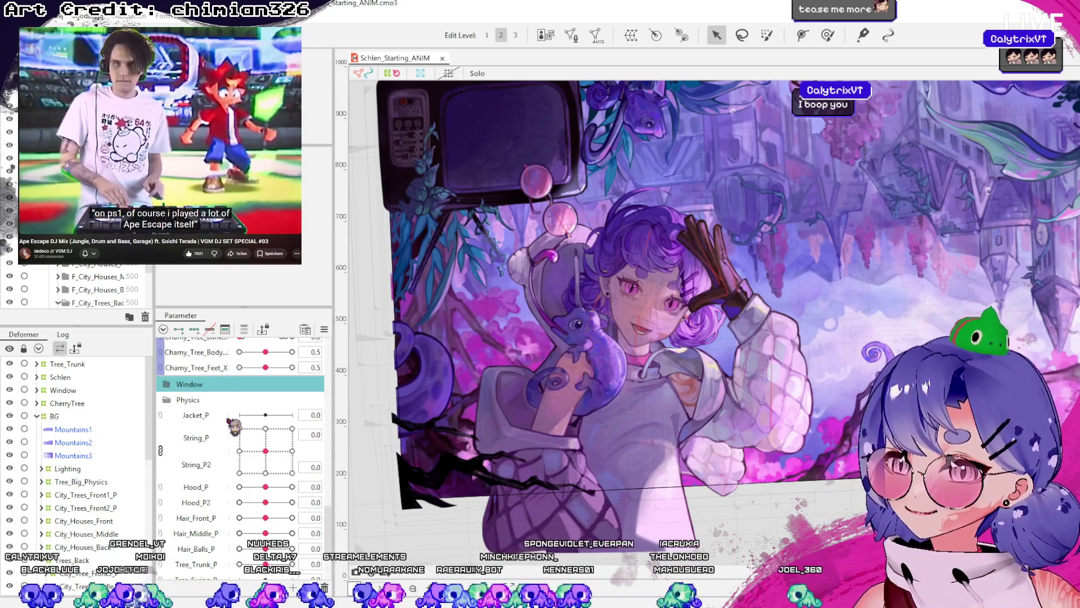
pyautogui.moveTo(289, 435)
pyautogui.mouseDown()
pyautogui.moveTo(259, 452)
pyautogui.moveTo(245, 425)
pyautogui.mouseUp()
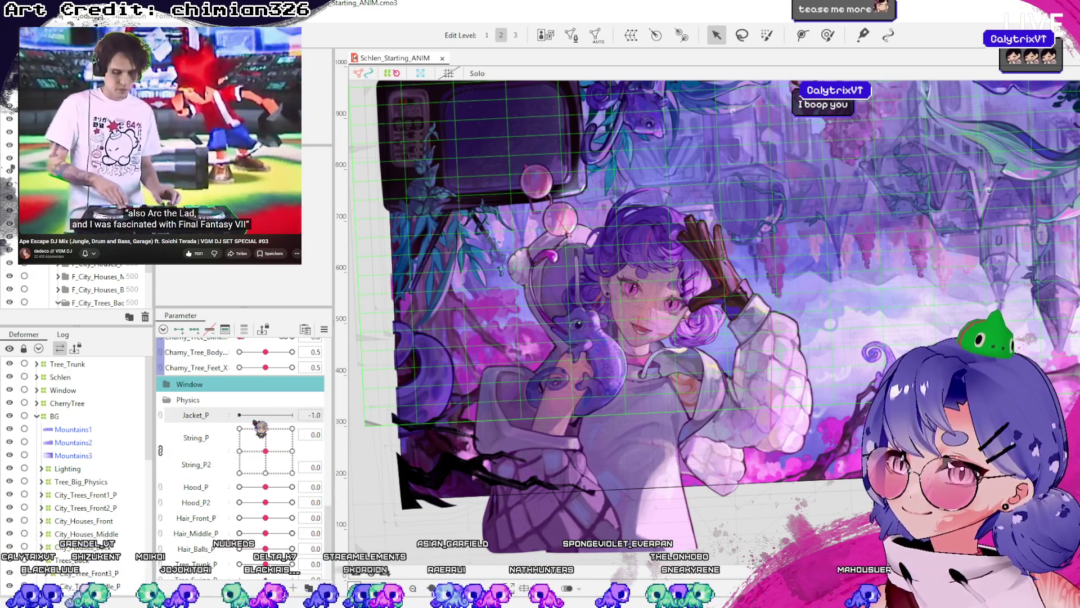
pyautogui.scroll(5, 250, 487)
pyautogui.scroll(3, 237, 467)
pyautogui.click(189, 421)
pyautogui.scroll(2, 197, 439)
pyautogui.scroll(2, 209, 445)
pyautogui.scroll(2, 213, 447)
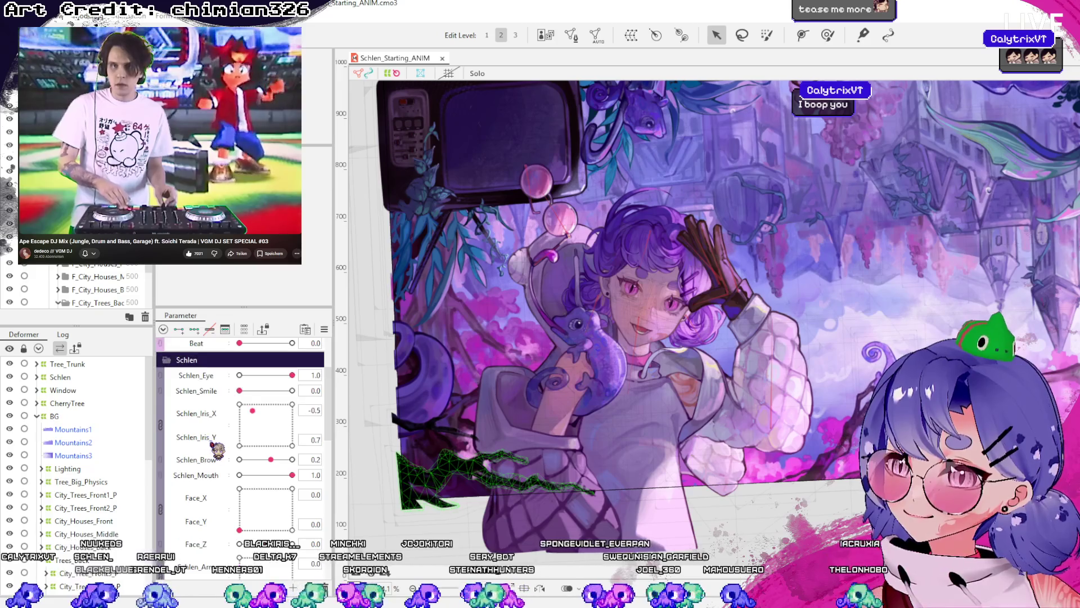
pyautogui.scroll(2, 217, 449)
pyautogui.scroll(-3, 216, 450)
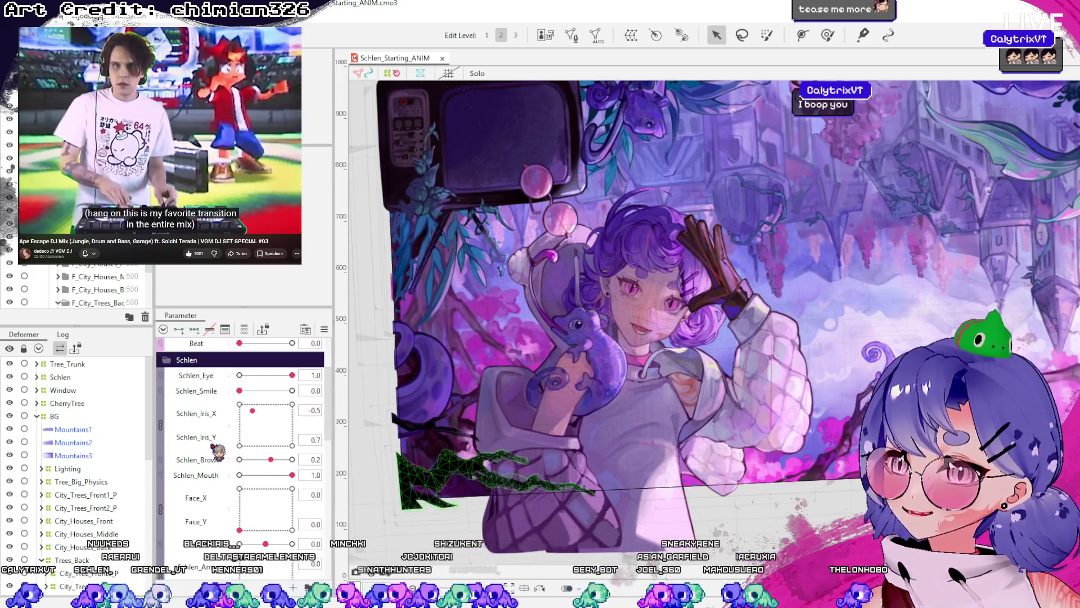
pyautogui.scroll(-2, 219, 452)
pyautogui.scroll(-2, 218, 452)
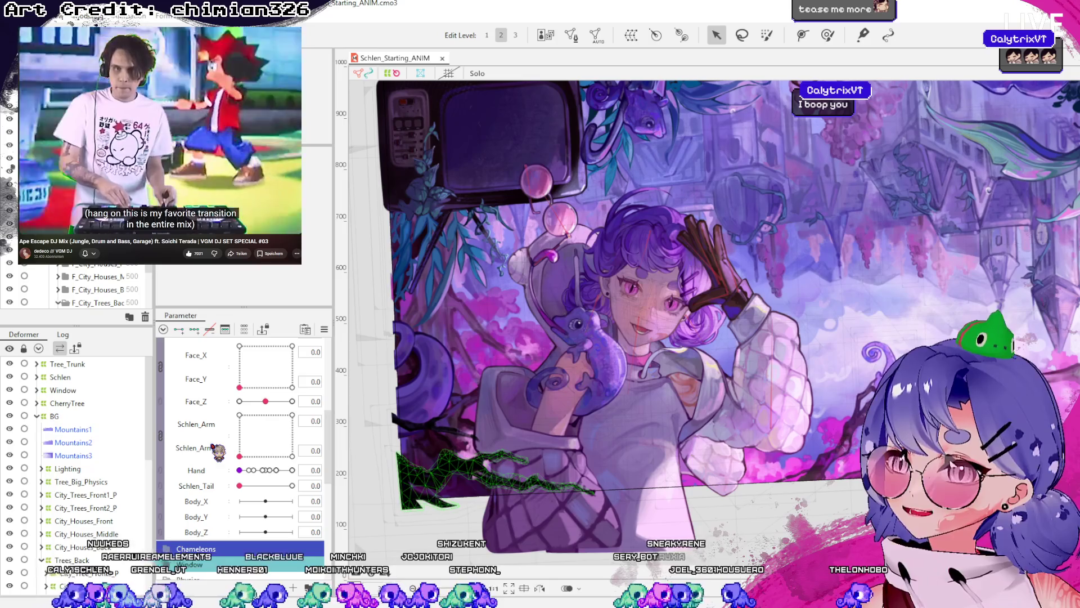
pyautogui.moveTo(239, 455)
pyautogui.mouseDown()
pyautogui.moveTo(276, 428)
pyautogui.moveTo(258, 437)
pyautogui.mouseUp()
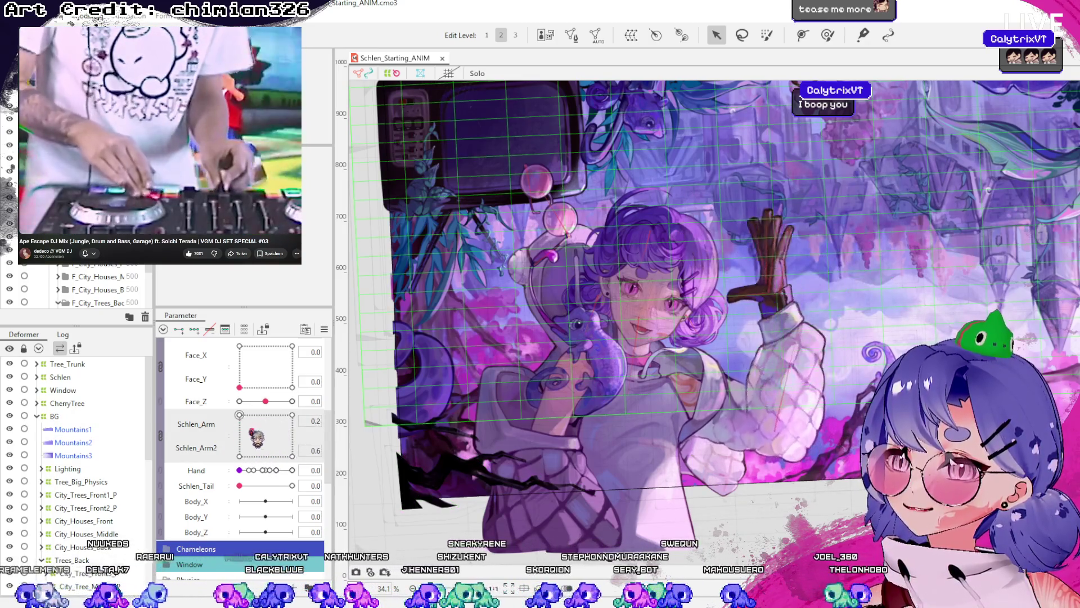
pyautogui.moveTo(240, 470); pyautogui.dragTo(261, 470)
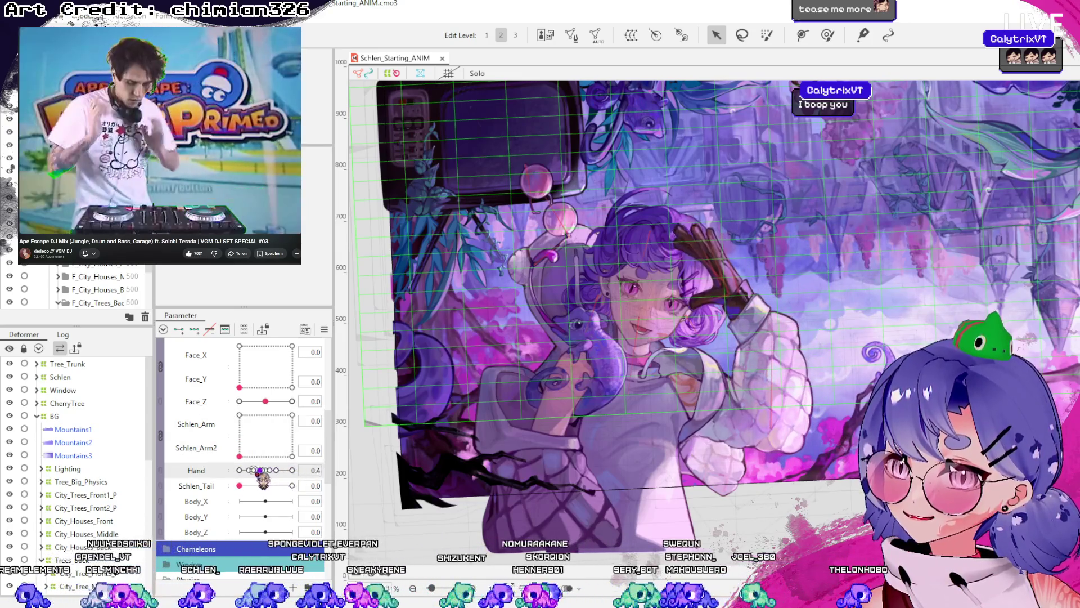
pyautogui.moveTo(254, 470); pyautogui.dragTo(292, 470)
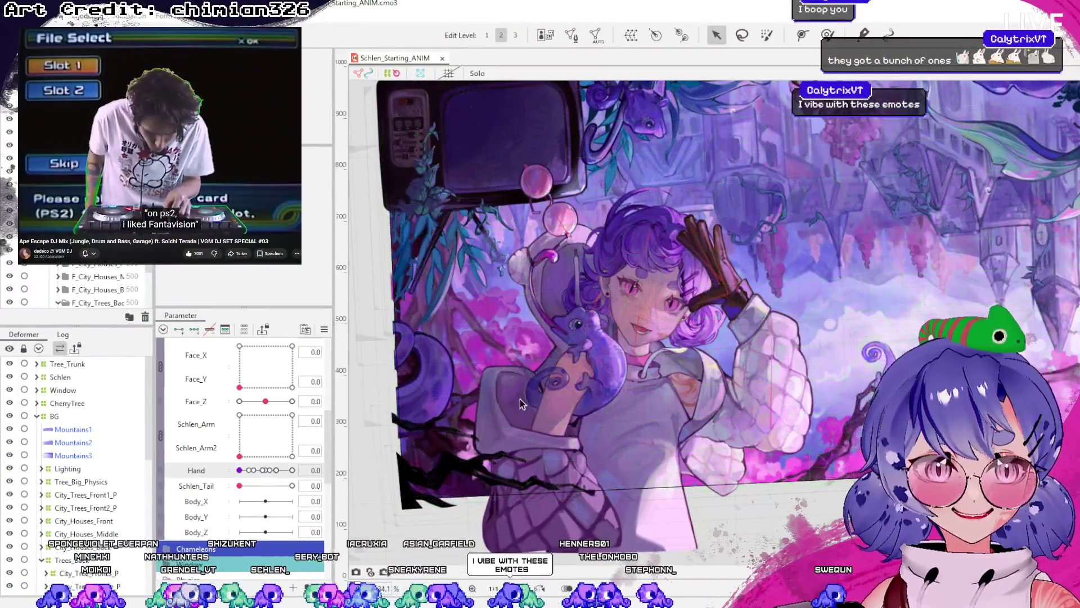
pyautogui.click(372, 347)
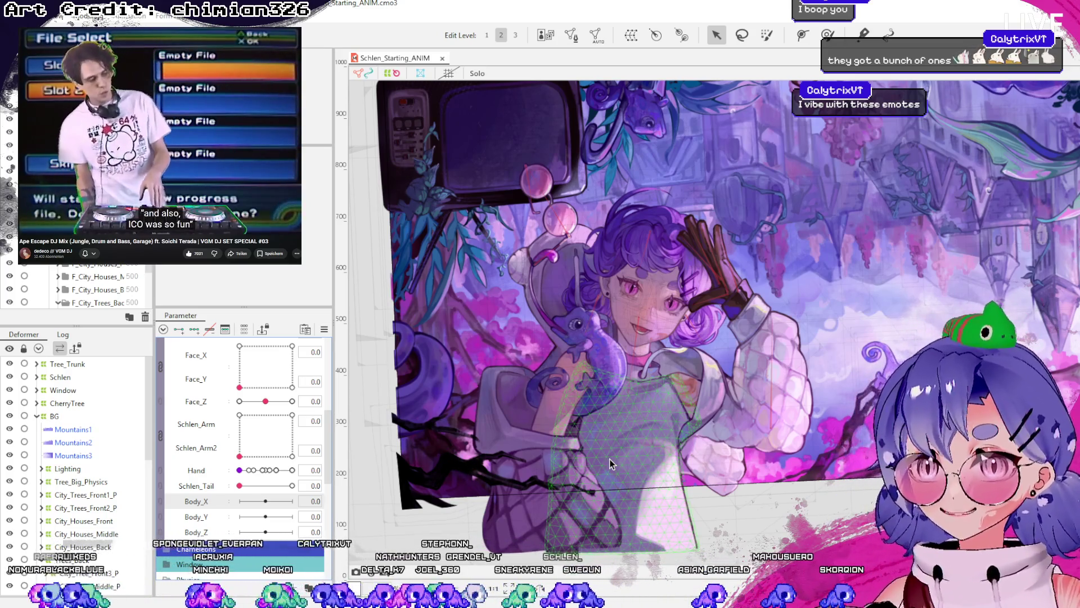
pyautogui.click(627, 441)
pyautogui.scroll(3, 265, 464)
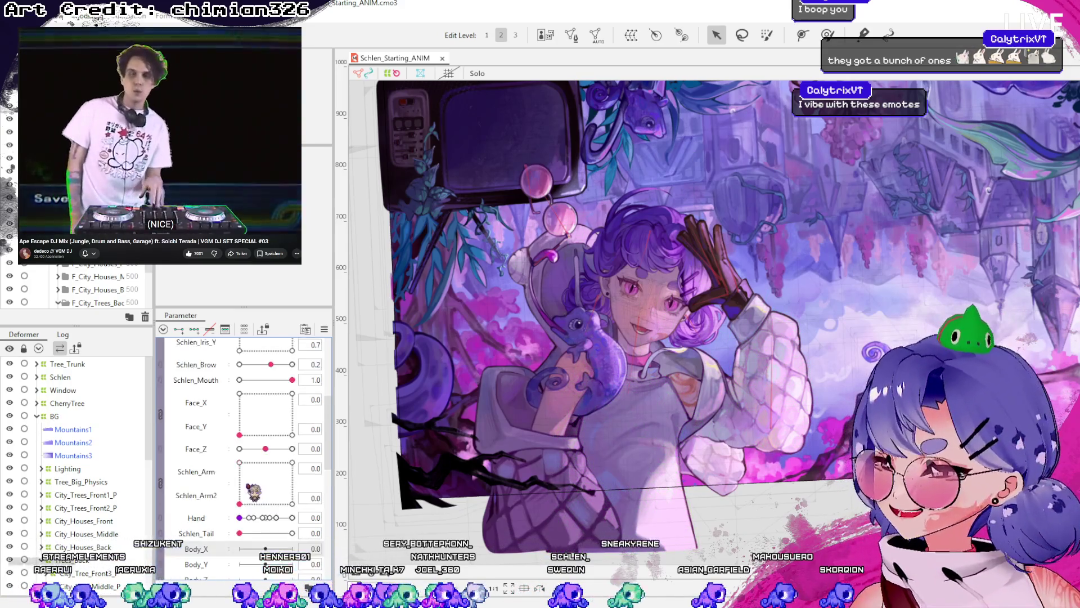
# - Lock the Lighting deformer under BG against edits
pyautogui.scroll(3, 259, 458)
pyautogui.scroll(2, 251, 450)
pyautogui.scroll(2, 243, 444)
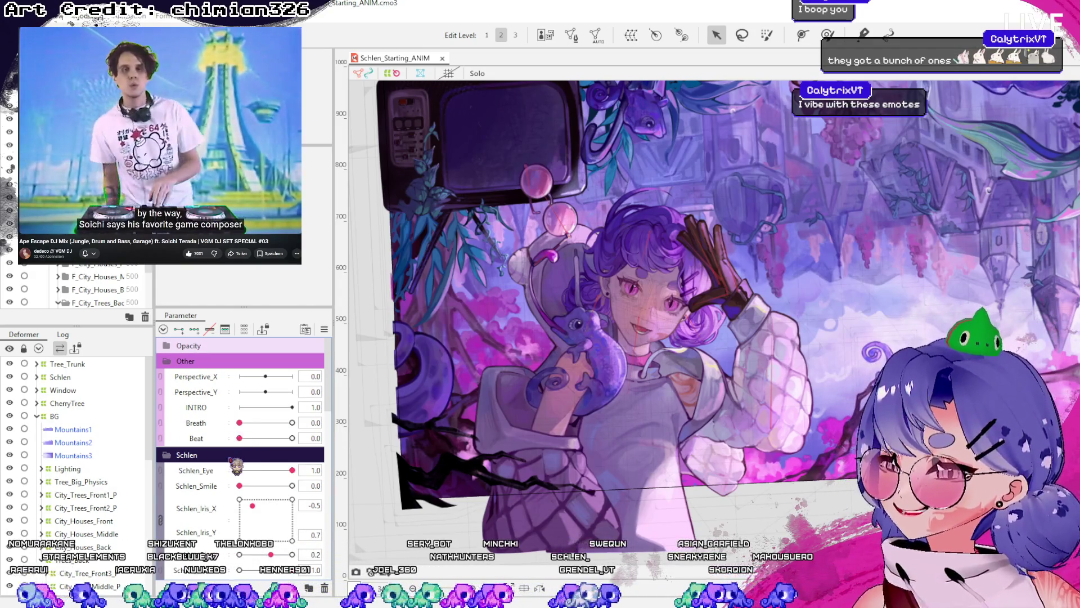
pyautogui.scroll(-3, 231, 441)
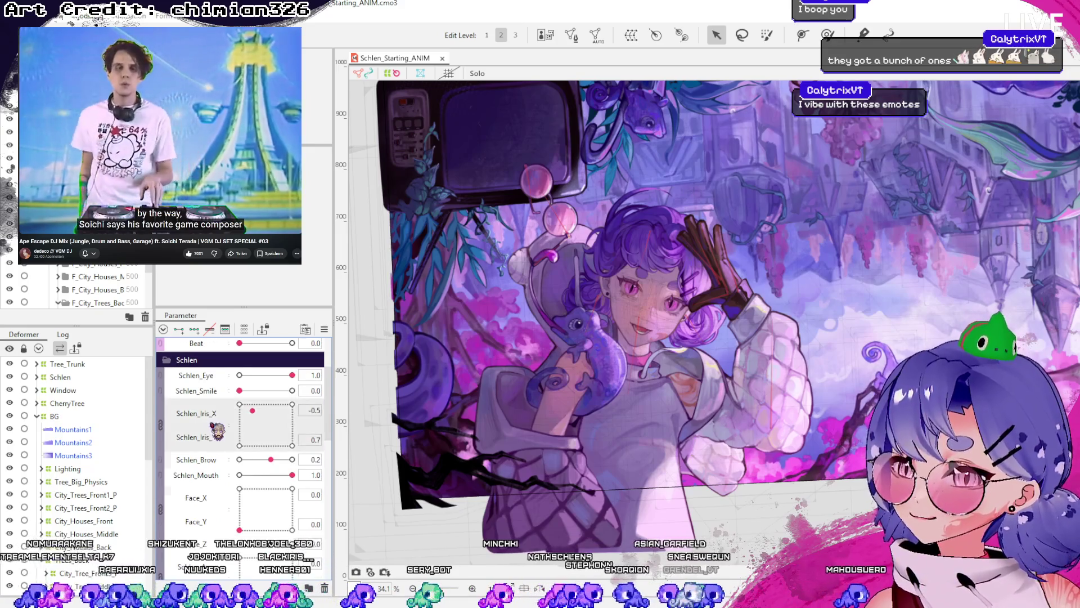
pyautogui.scroll(3, 217, 444)
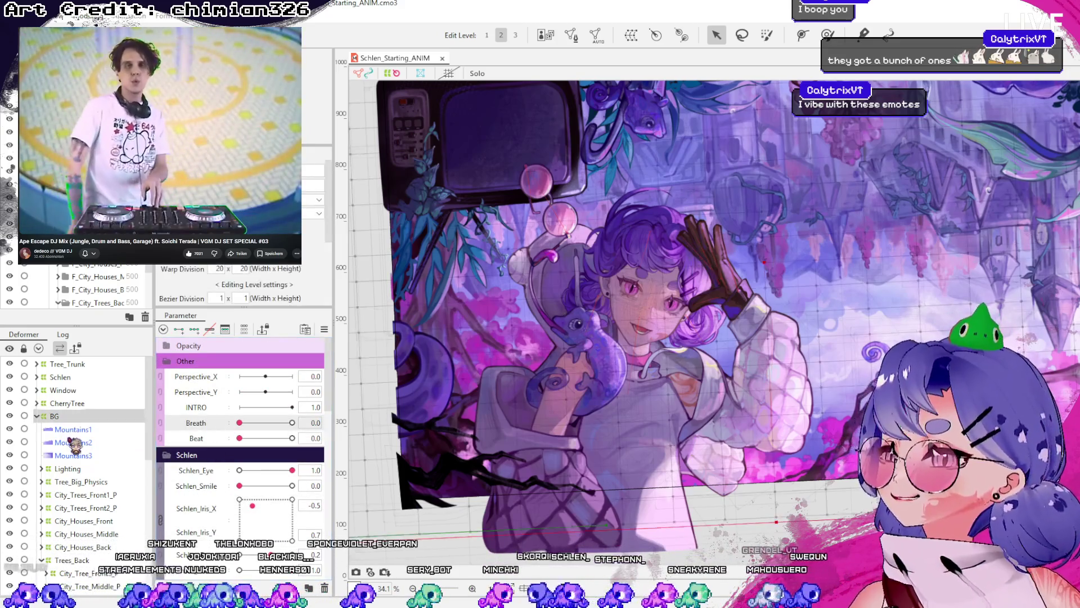
pyautogui.click(71, 469)
pyautogui.click(24, 467)
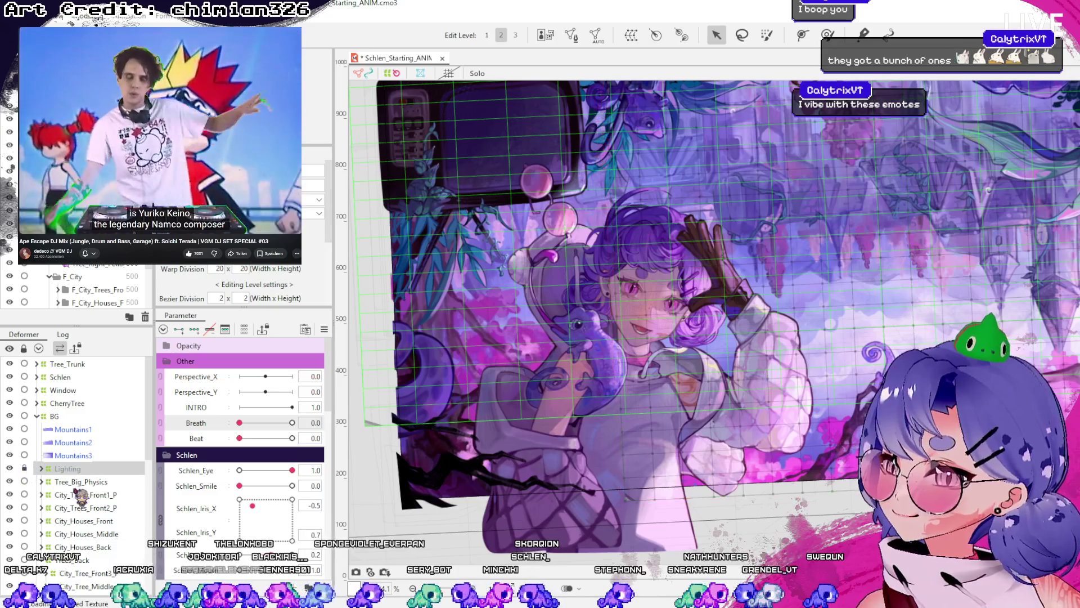
# - Check Tree_Big_Physics and City_Trees_Front2_P, then lock Tree_Trunk, Schlen, Window, CherryTree and BG
pyautogui.click(83, 482)
pyautogui.scroll(-1, 84, 482)
pyautogui.click(84, 459)
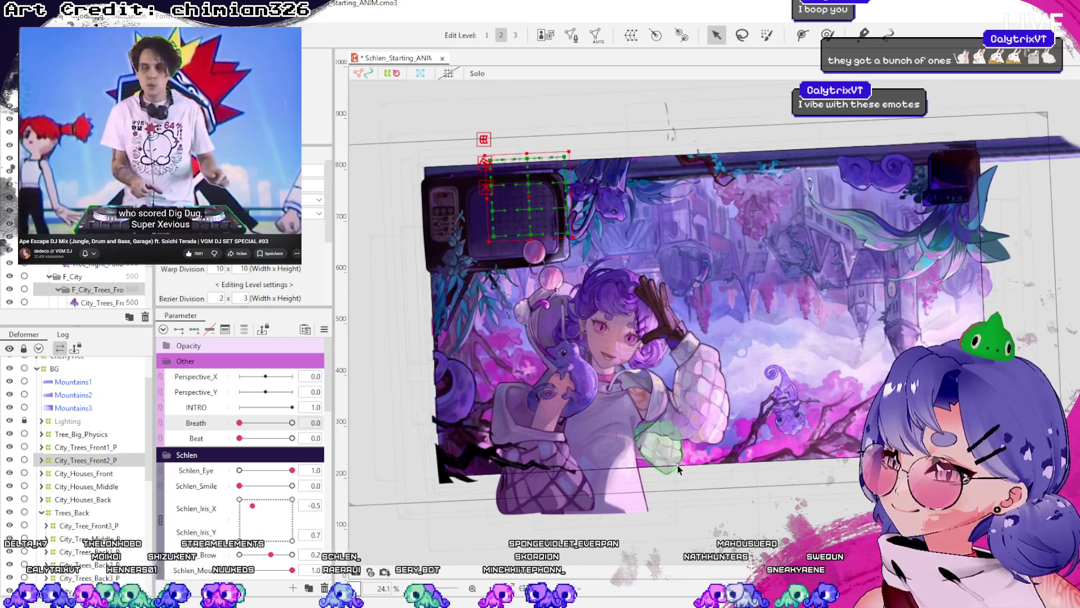
pyautogui.scroll(1, 142, 453)
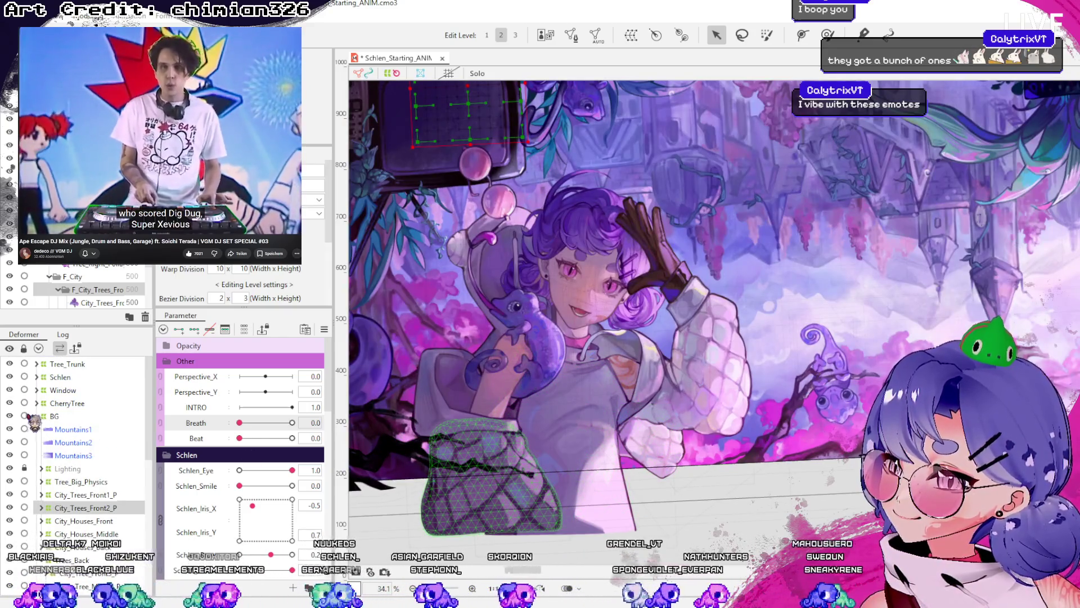
pyautogui.moveTo(25, 363); pyautogui.dragTo(24, 416)
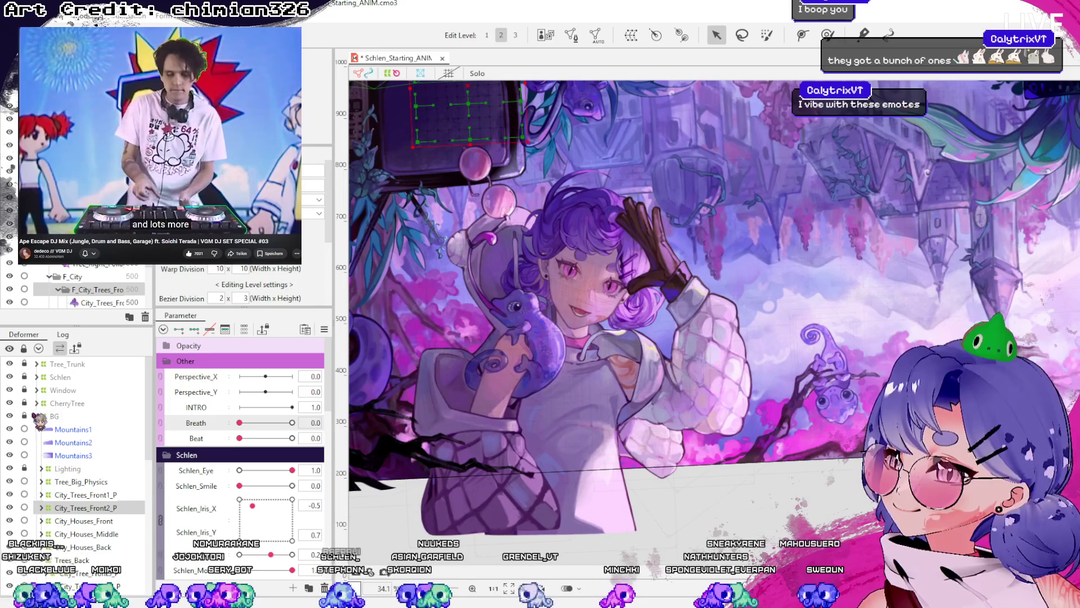
# - Show the Tree_Big_Physics mesh, re-expand BG and pick the Mountains1 deformer
pyautogui.click(83, 483)
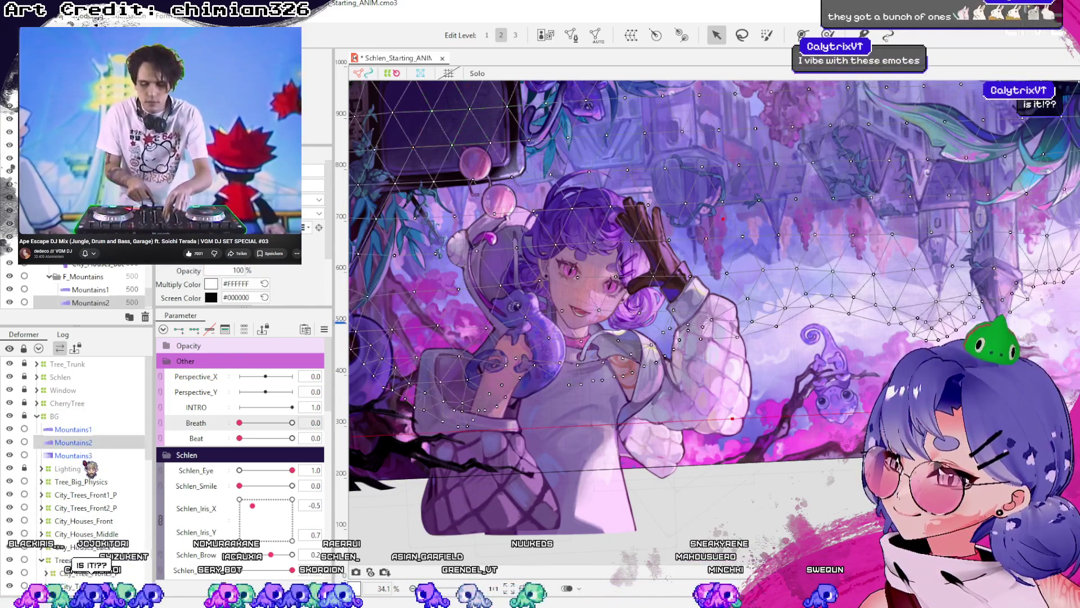
pyautogui.doubleClick(46, 417)
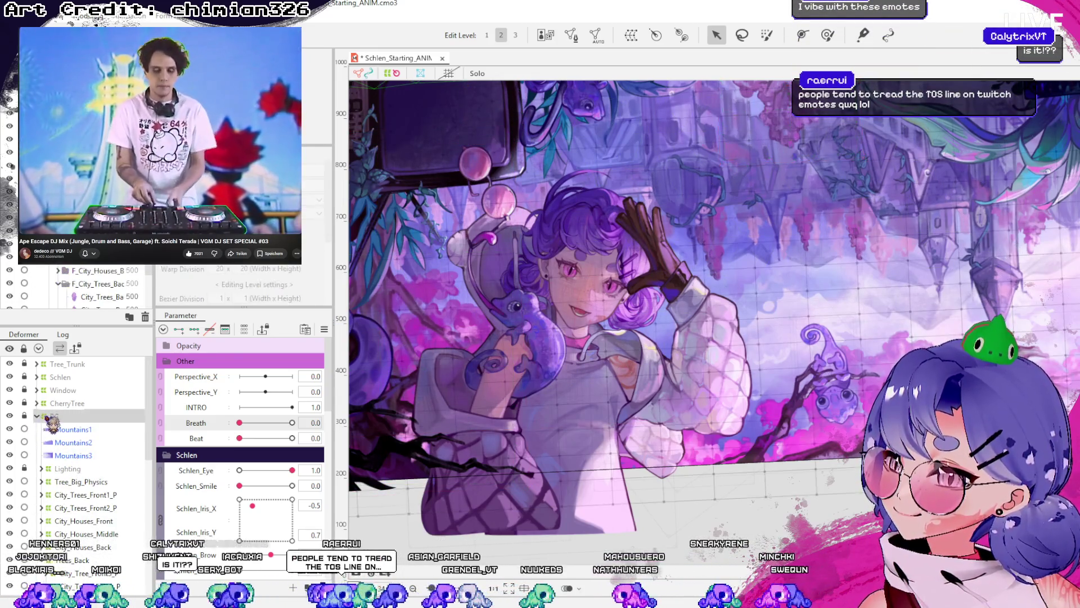
pyautogui.click(36, 416)
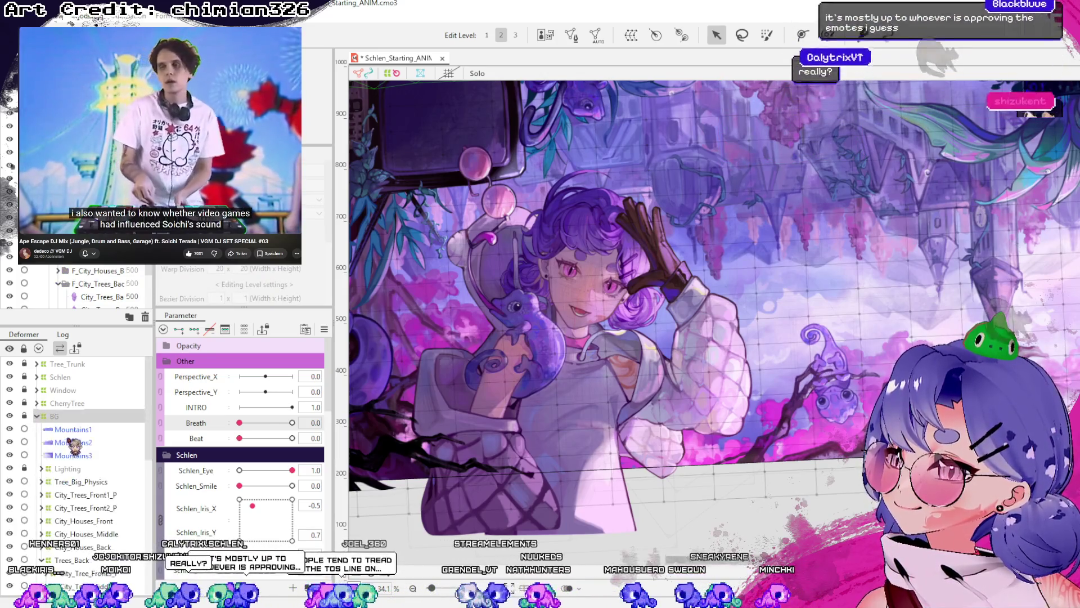
pyautogui.click(73, 429)
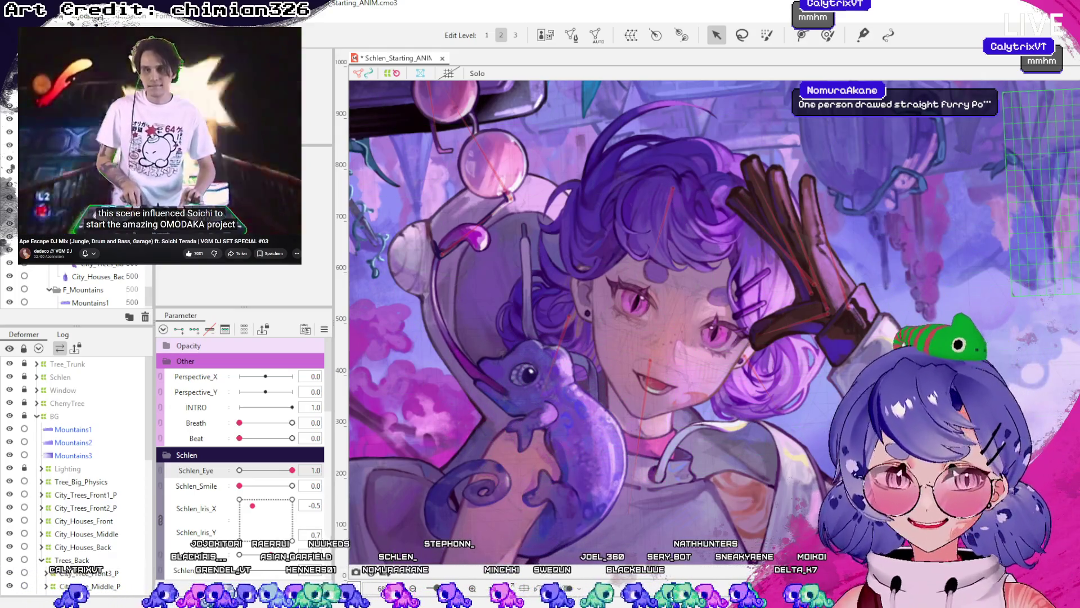
pyautogui.scroll(1, 656, 319)
pyautogui.scroll(1, 656, 318)
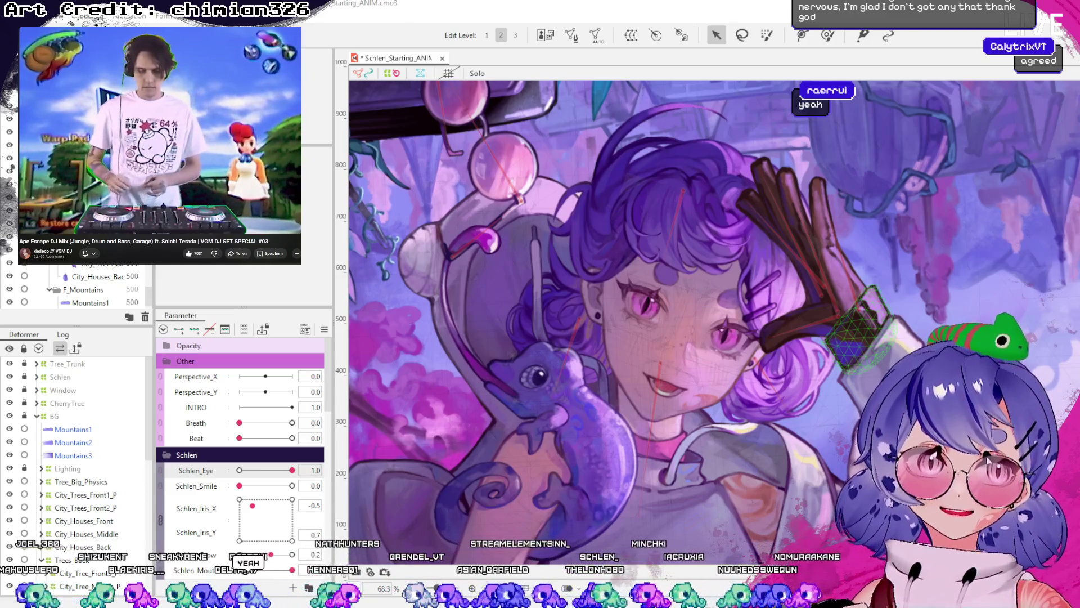
# - Zoom the canvas in on the character's face and eyes, then back out slightly to frame the face
pyautogui.scroll(-2, 475, 270)
pyautogui.scroll(-2, 475, 270)
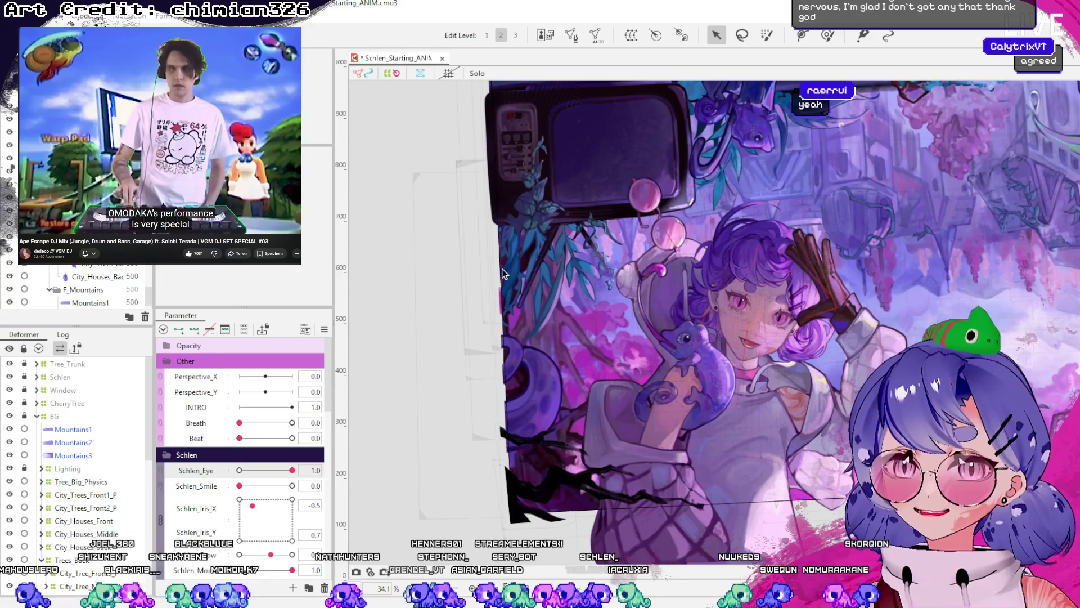
pyautogui.scroll(2, 787, 290)
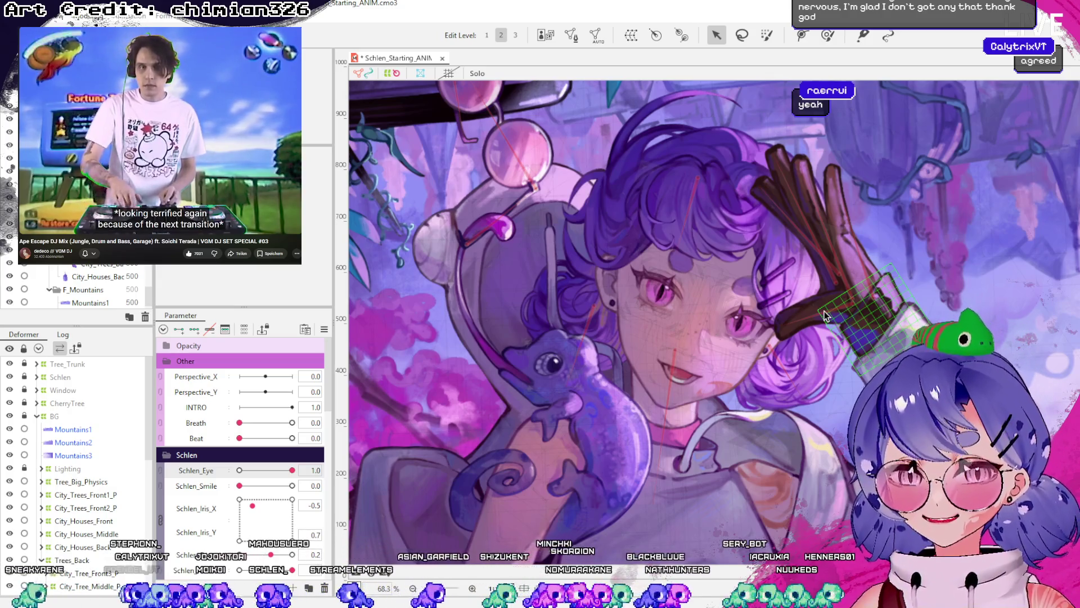
pyautogui.scroll(-2, 747, 410)
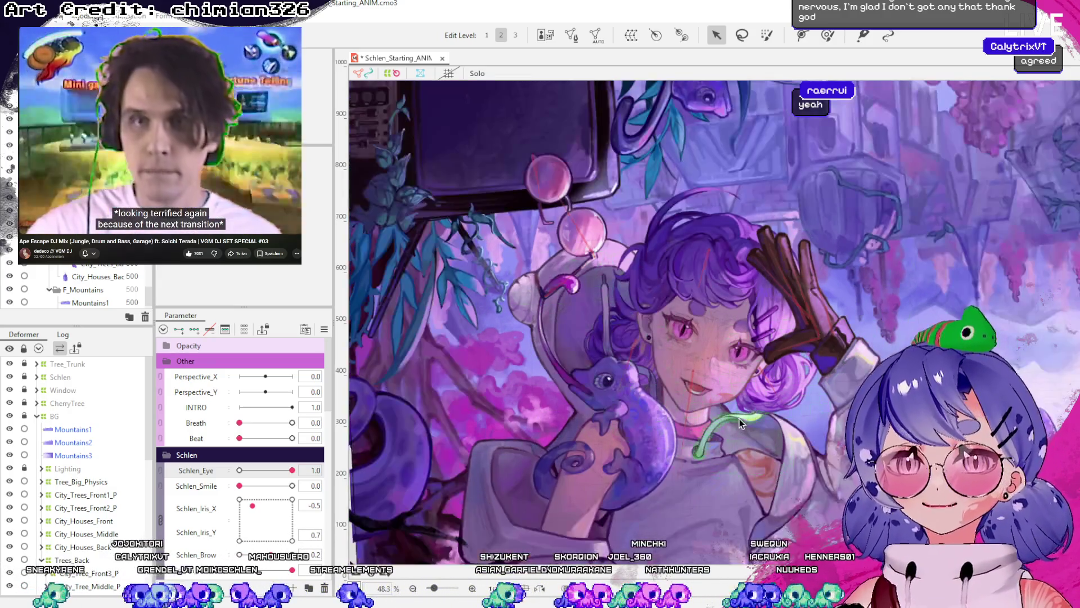
pyautogui.scroll(-2, 747, 410)
pyautogui.scroll(4, 747, 410)
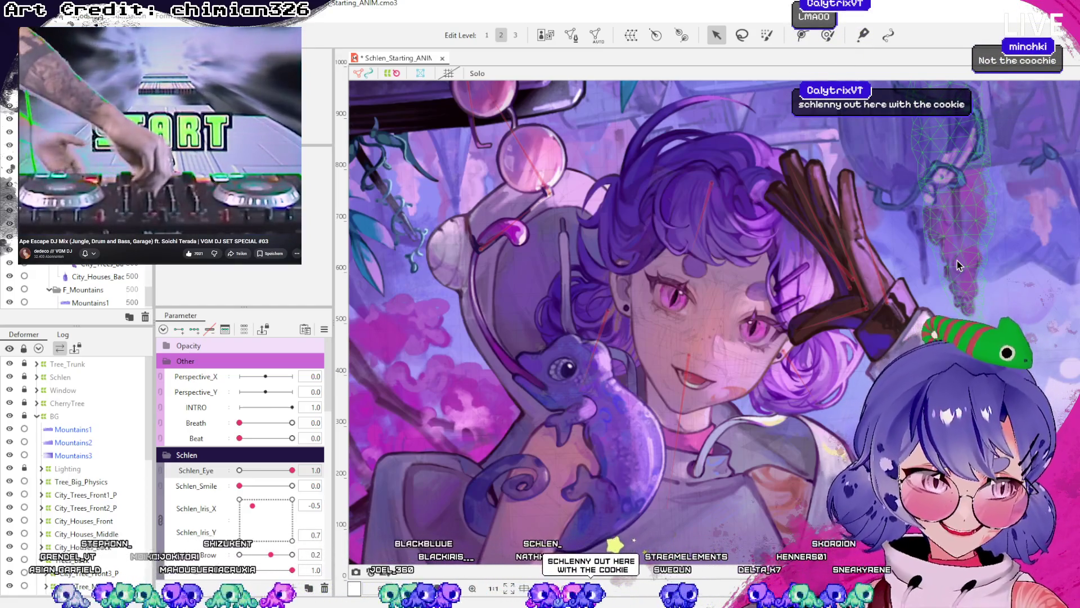
pyautogui.scroll(-3, 923, 298)
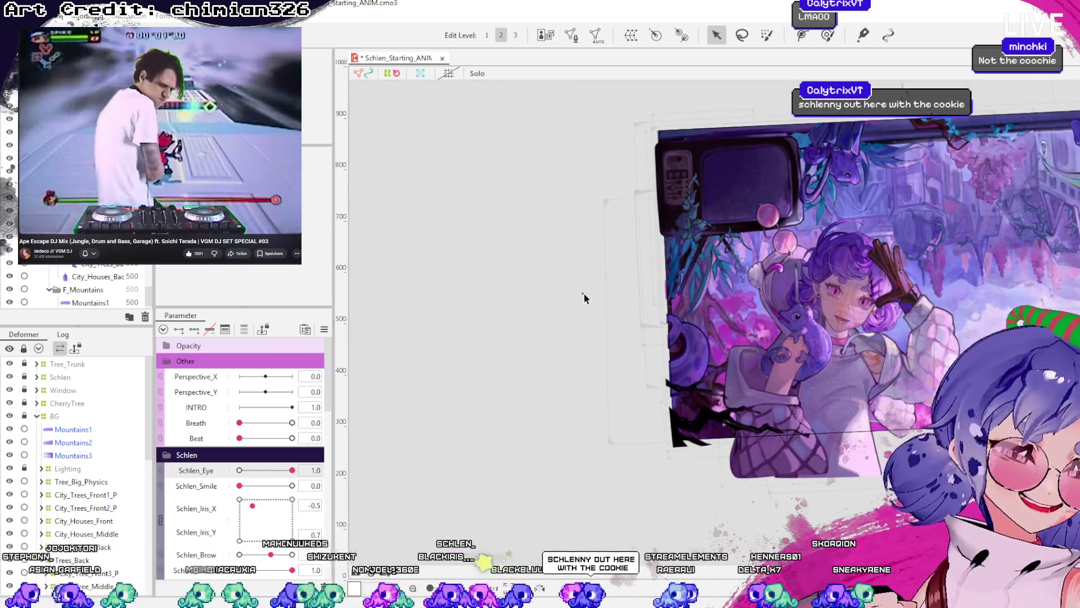
pyautogui.scroll(2, 819, 336)
pyautogui.scroll(2, 870, 298)
pyautogui.scroll(2, 855, 327)
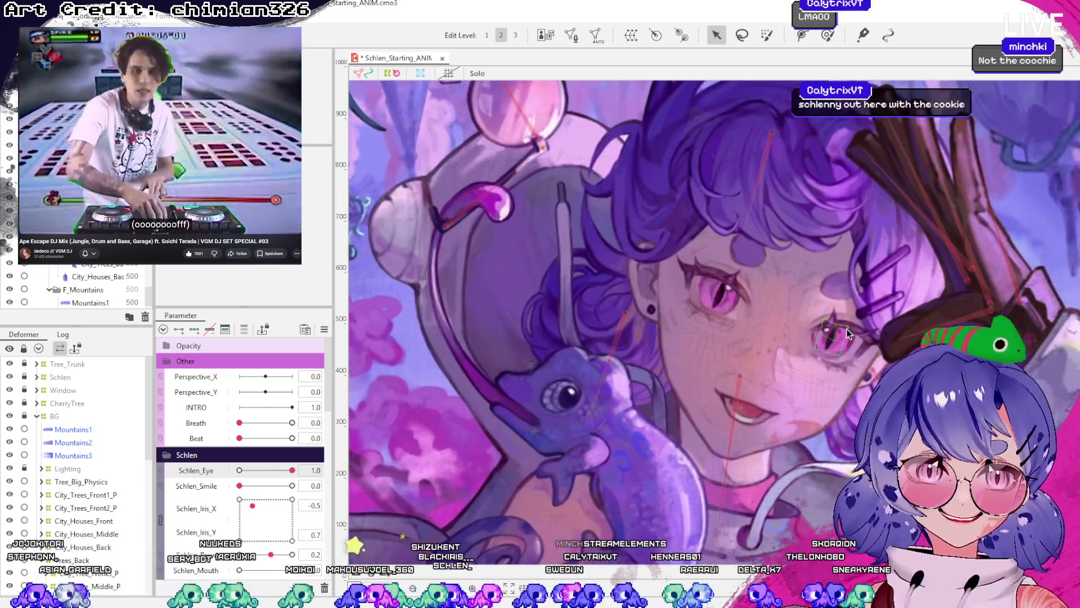
pyautogui.scroll(2, 850, 340)
pyautogui.scroll(-2, 850, 339)
pyautogui.scroll(-2, 850, 340)
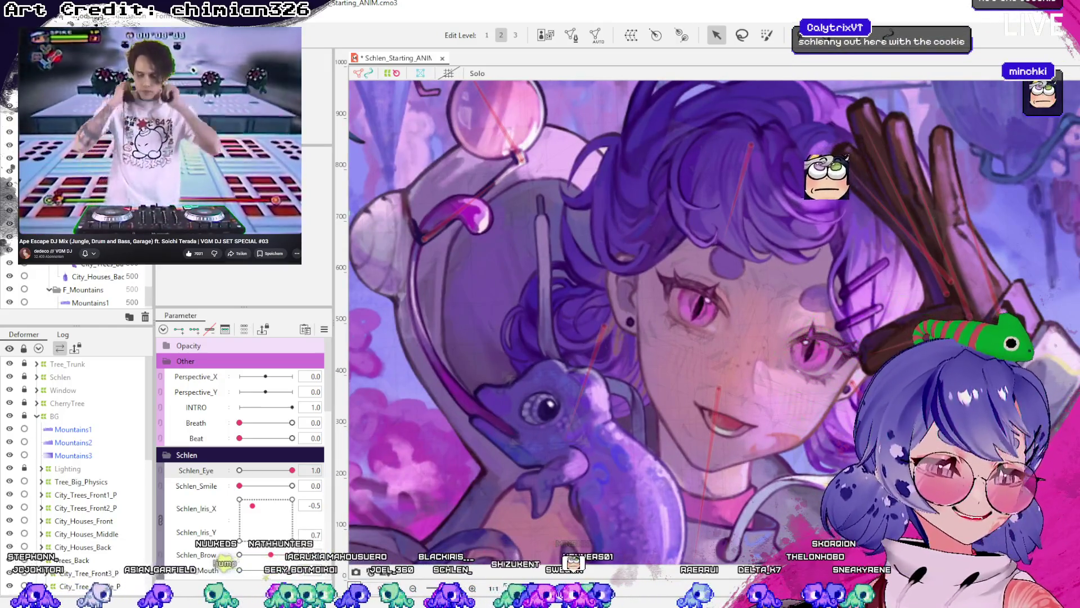